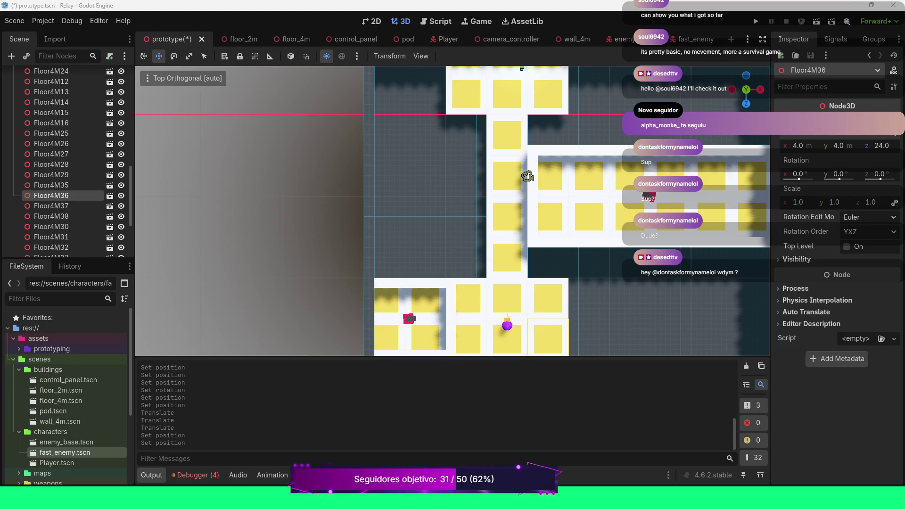
Step: Switch from Godot to Discord's General voice channel to watch the shared FL Studio stream
scroll(453, 210, "down", 5)
scroll(453, 211, "up", 5)
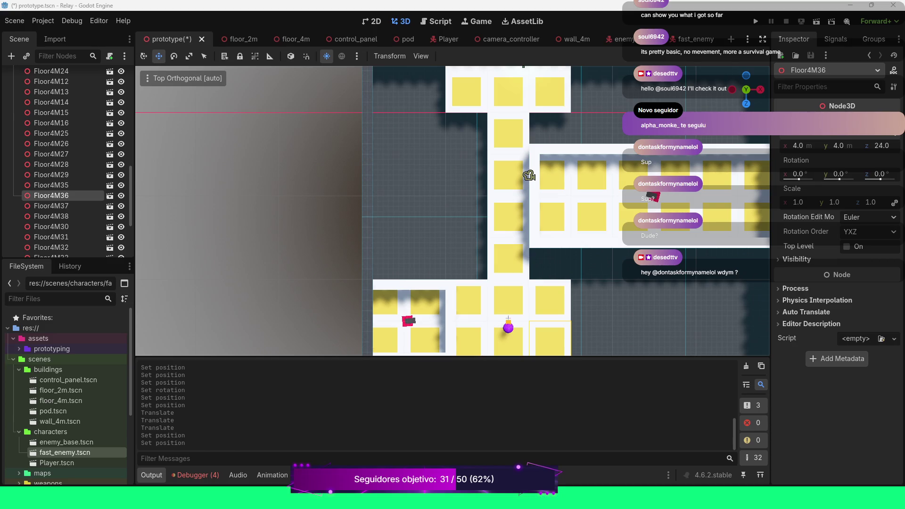
key("alt+Tab")
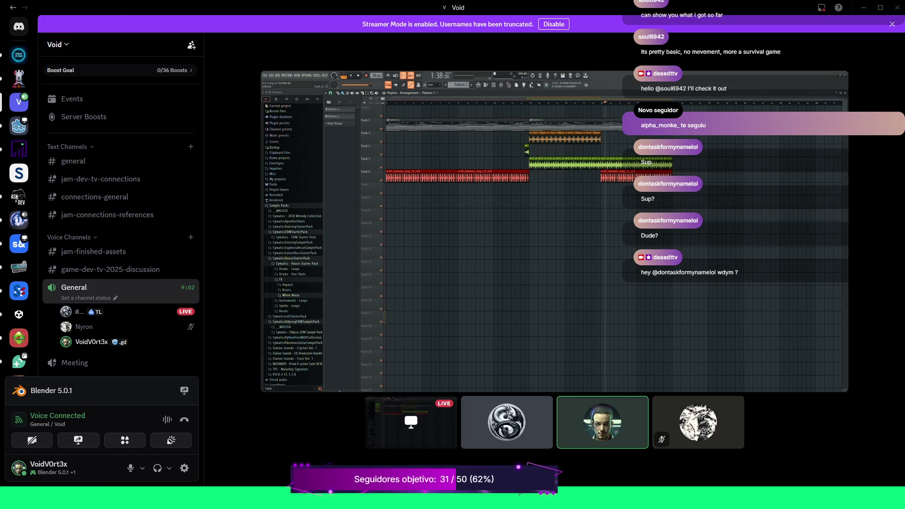
mouse_move(603, 422)
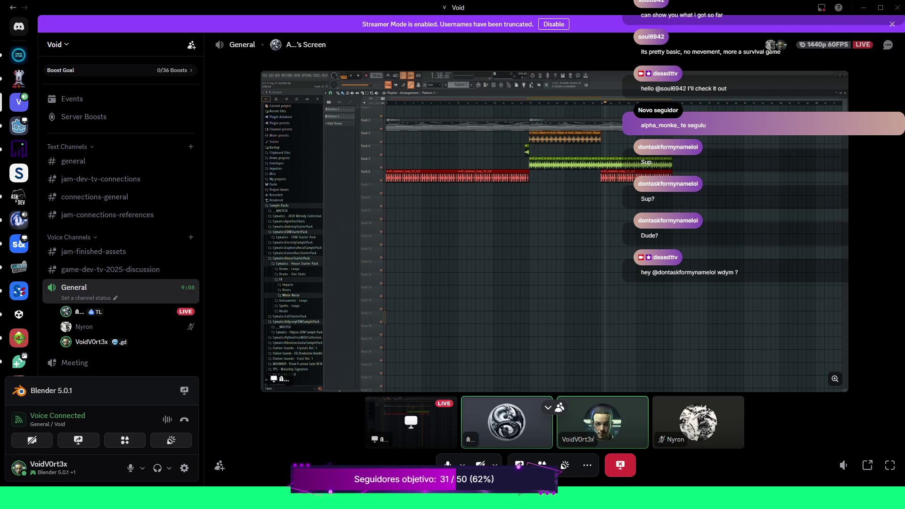
left_click(888, 44)
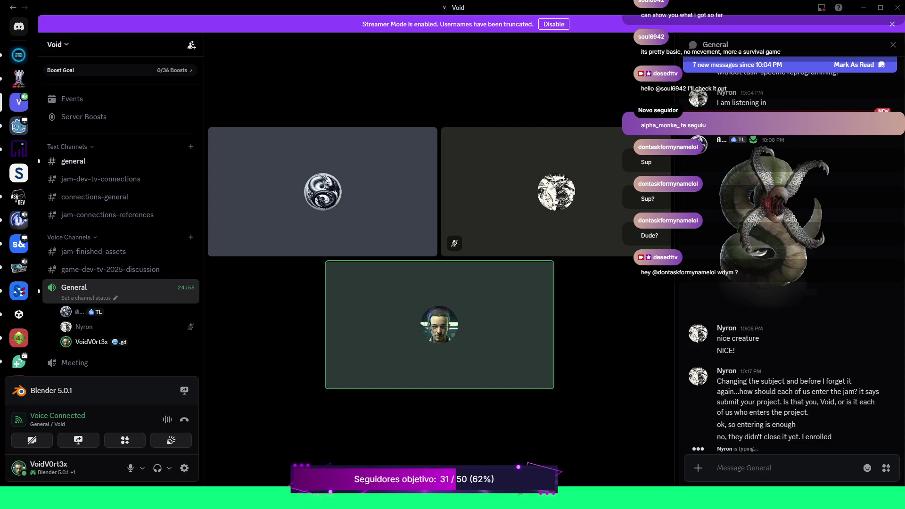
mouse_move(440, 325)
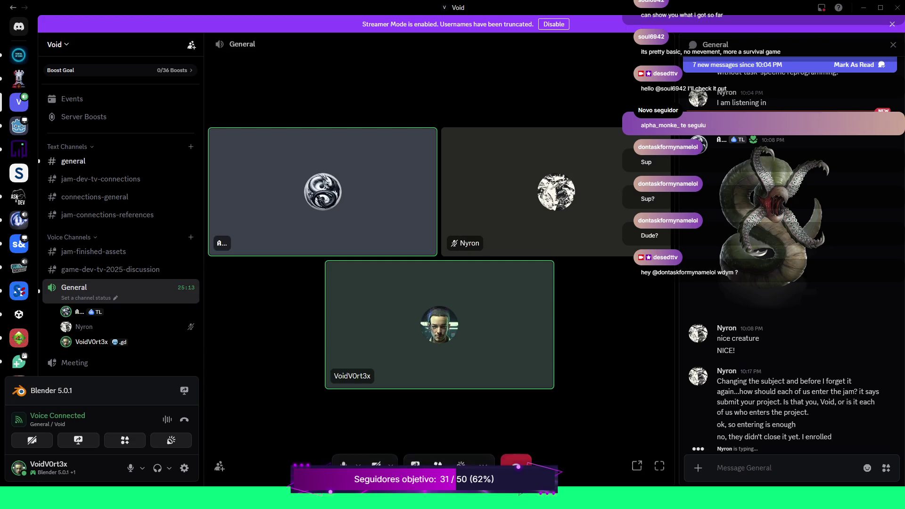
Step: Disconnect from the General voice call, open the #general text channel, and restore Discord to a smaller window
left_click(517, 461)
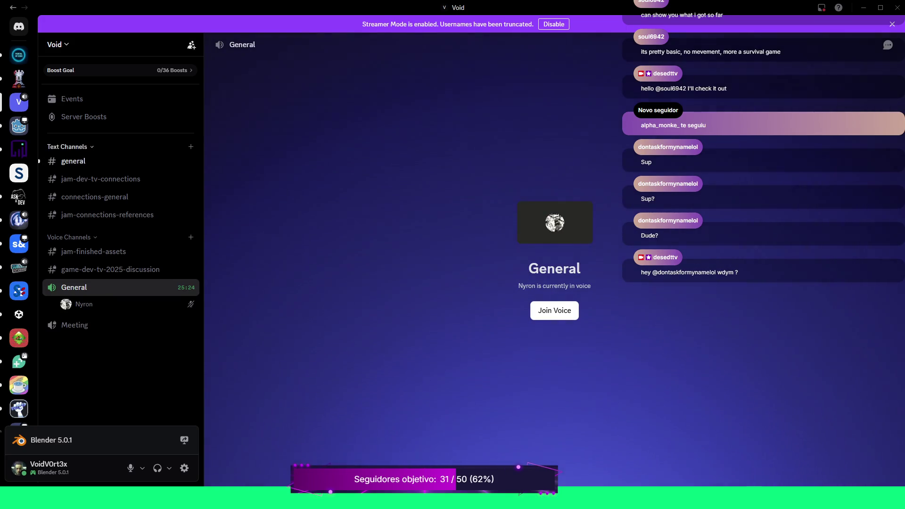
left_click(76, 161)
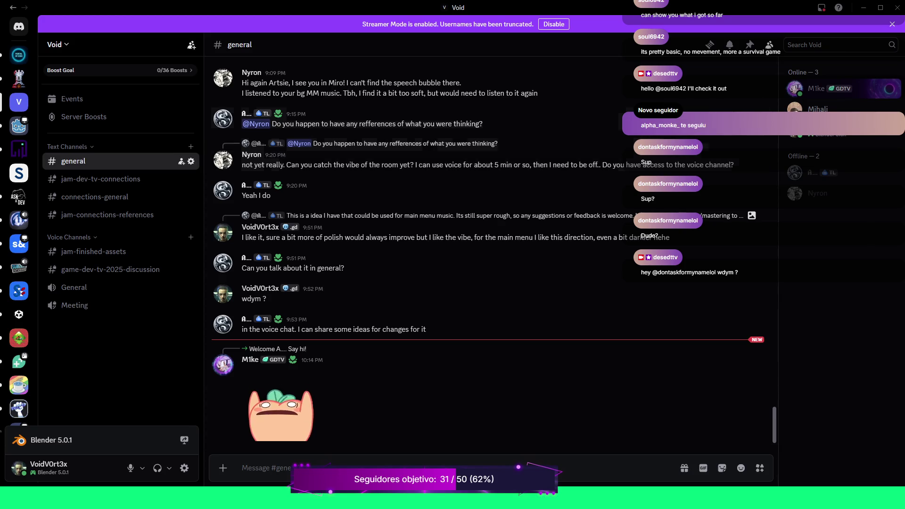
left_click(881, 8)
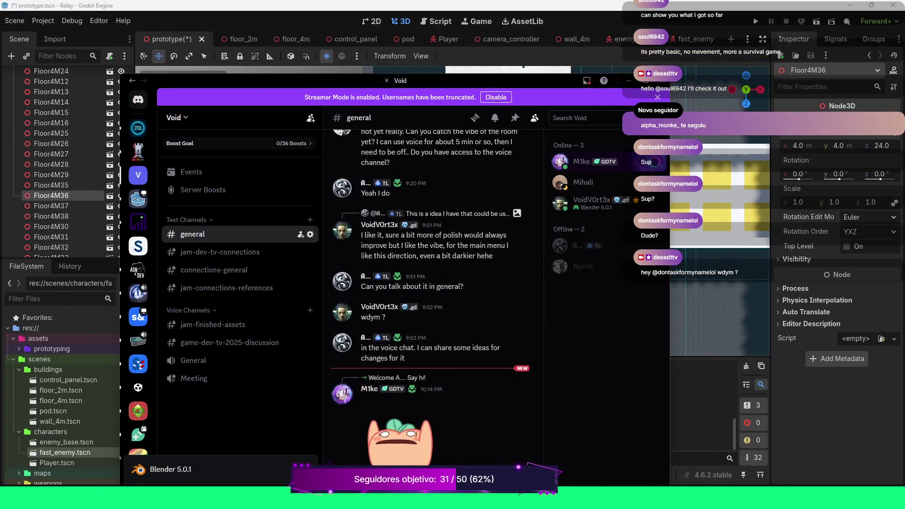
Step: Move Discord aside and minimize it, revealing a perspective view of the level in Godot
left_click_drag(541, 76, 587, 83)
key("super+Down")
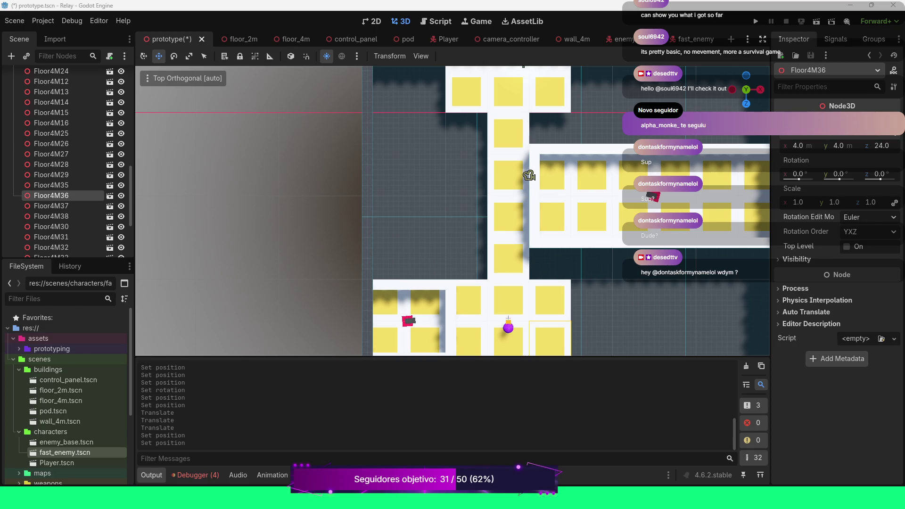
scroll(450, 213, "down", 2)
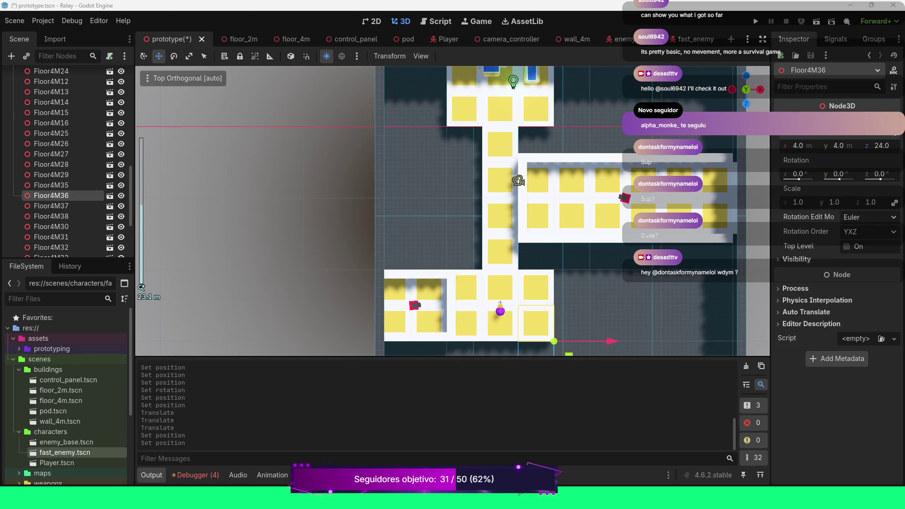
mouse_move(453, 212)
left_mouse_down()
mouse_move(452, 246)
mouse_move(366, 333)
left_mouse_up()
Step: Frame the Floor4M36 node, orbit to an angled overview, and select the green OmniLight3D
scroll(452, 211, "up", 2)
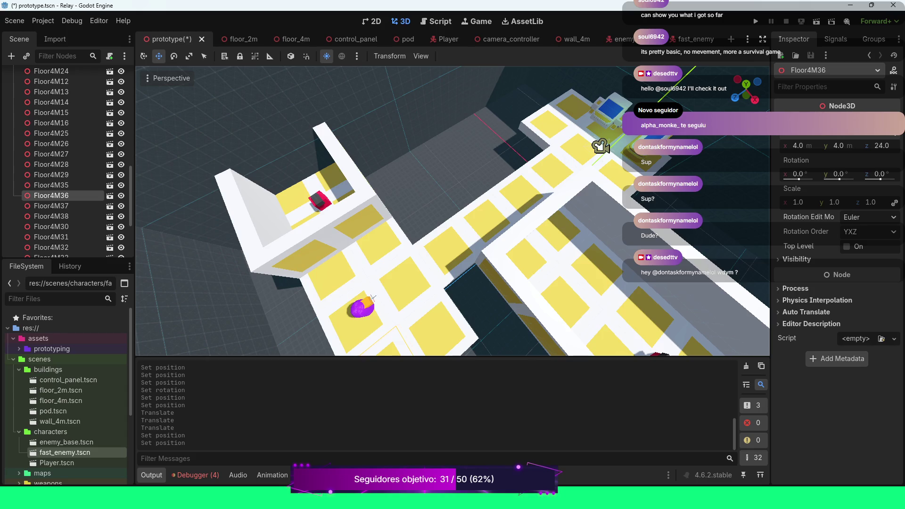
scroll(453, 211, "up", 5)
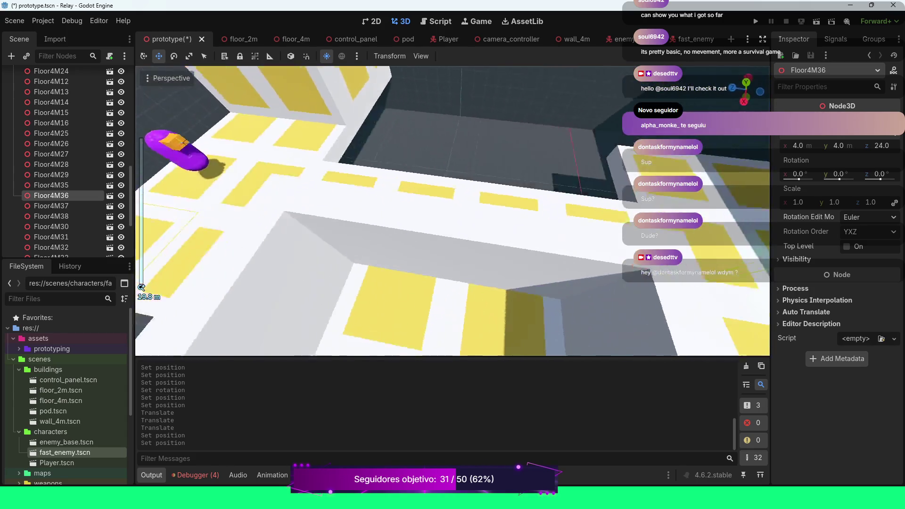
scroll(452, 211, "down", 3)
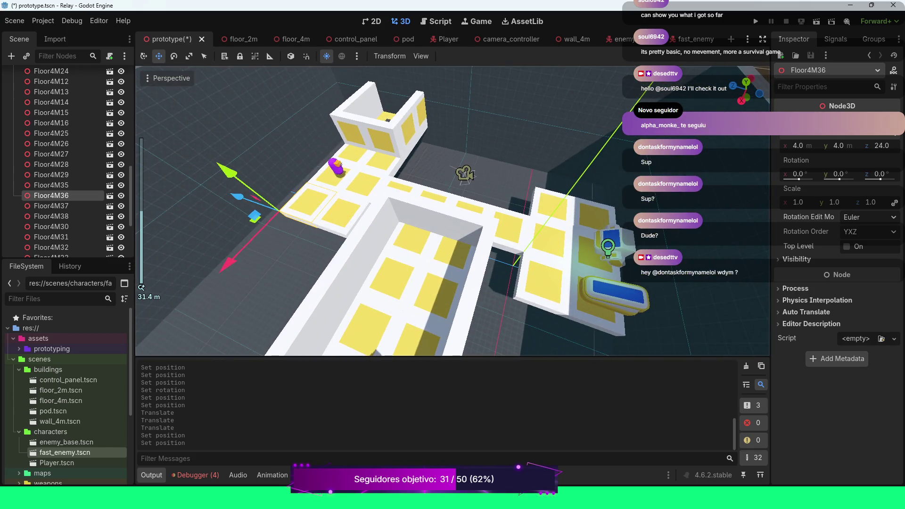
key("f")
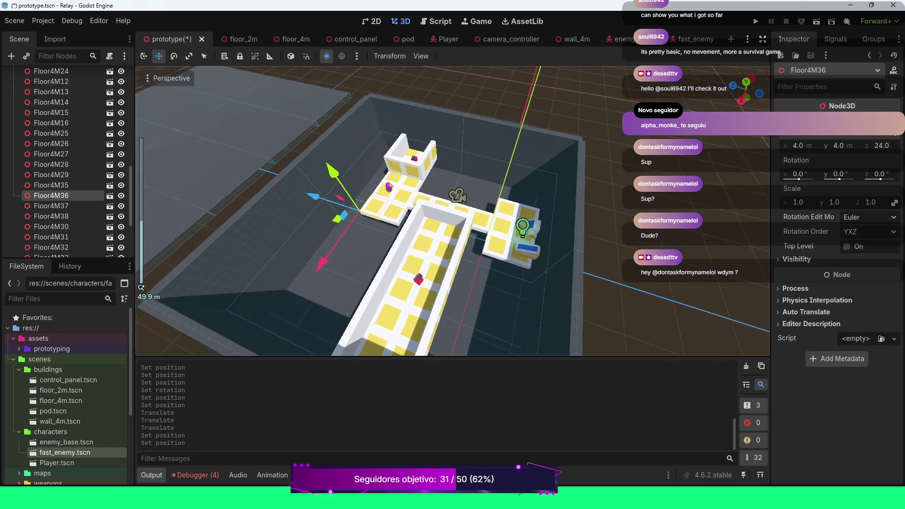
scroll(453, 211, "up", 5)
left_click_drag(453, 211, 472, 273)
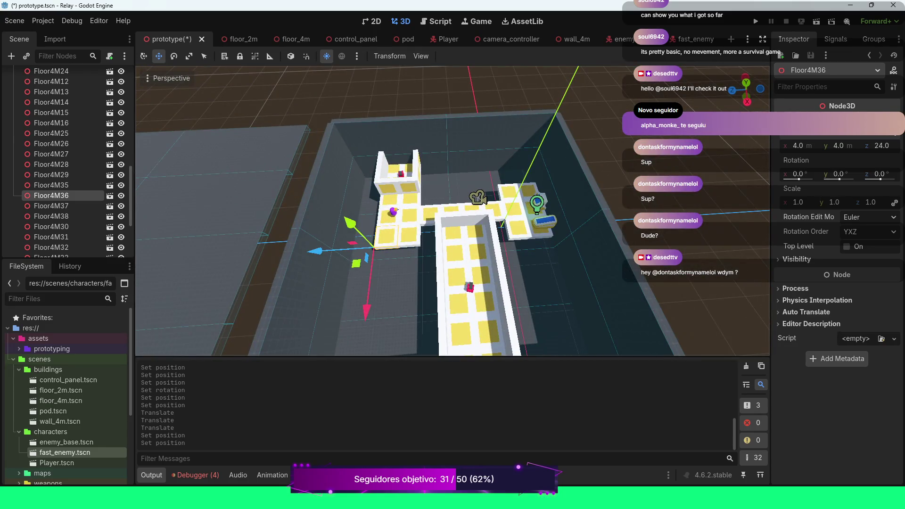
scroll(453, 211, "up", 3)
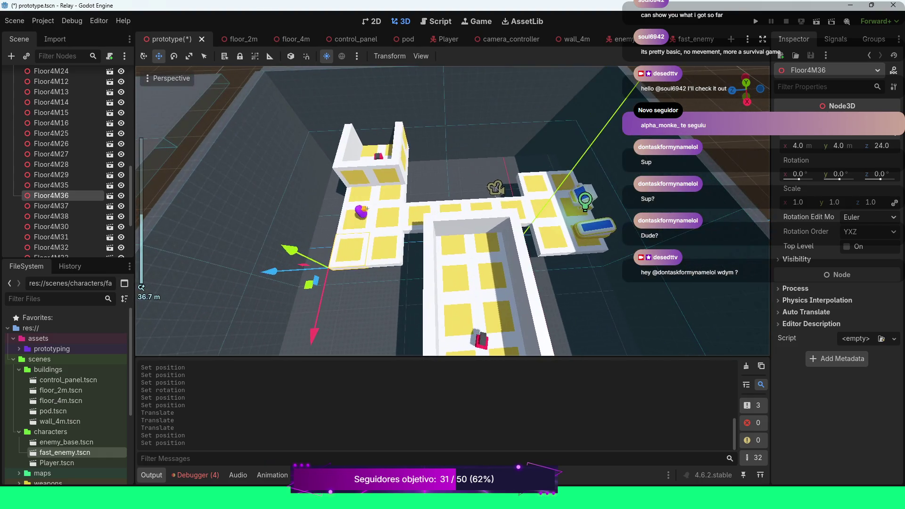
left_click(586, 200)
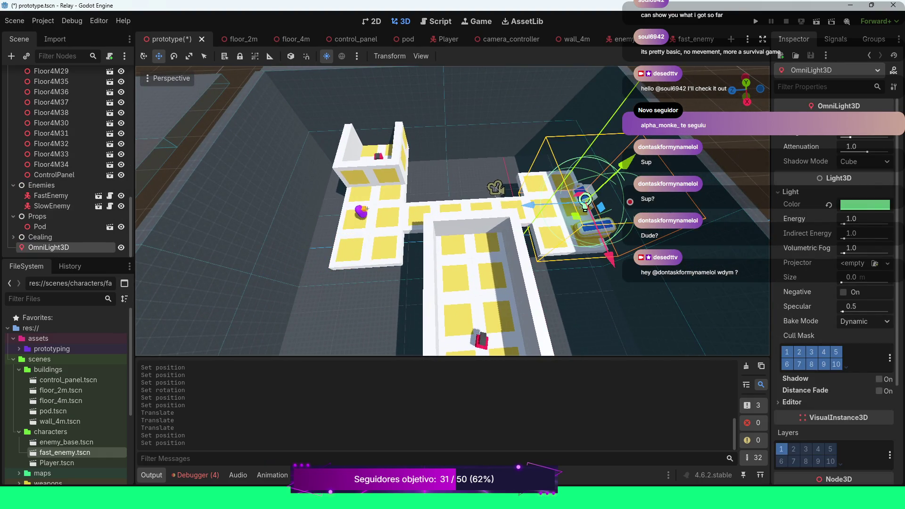
Step: Set the green OmniLight3D's energy to 10 and raise it slightly above the pod area
left_click_drag(843, 224, 869, 224)
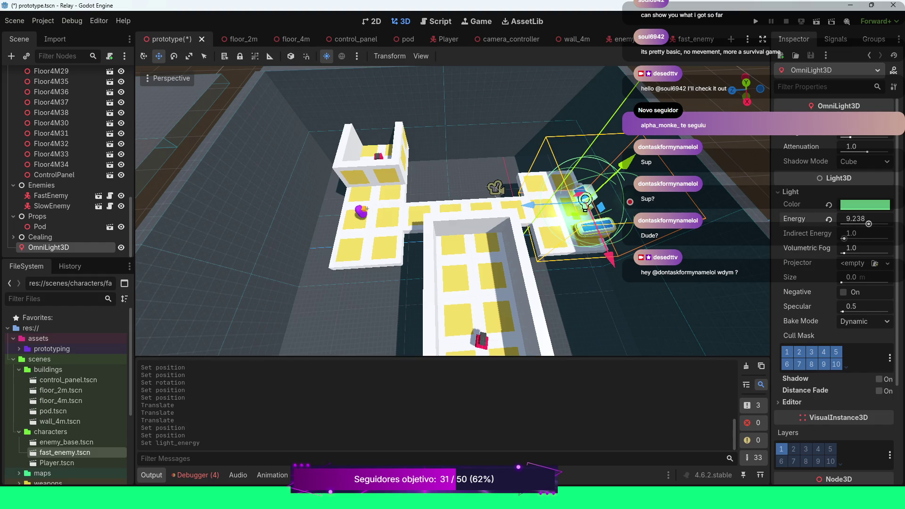
left_click(855, 219)
type("10")
key("Return")
left_click_drag(630, 201, 633, 199)
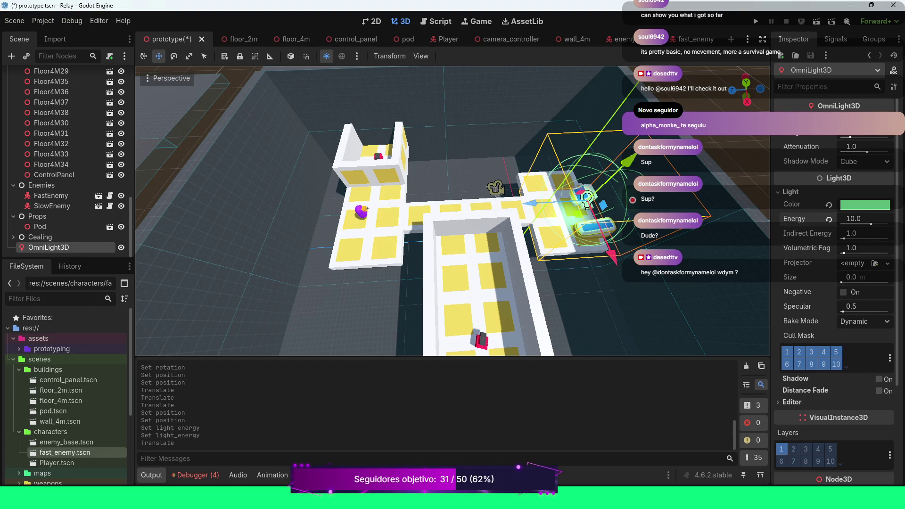
scroll(633, 199, "up", 5)
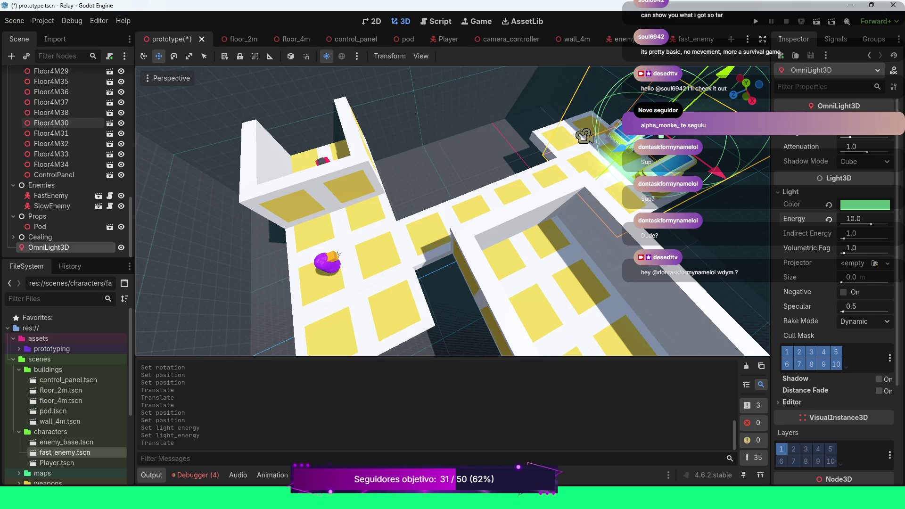
Step: Collapse the Floor, Enemies and Props groups in the Scene dock, then look along the corridor
scroll(66, 122, "up", 15)
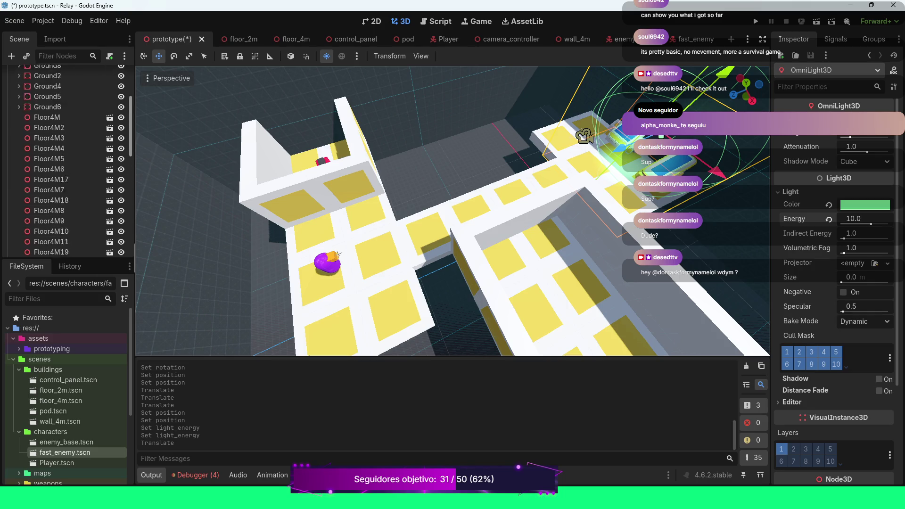
left_click(13, 127)
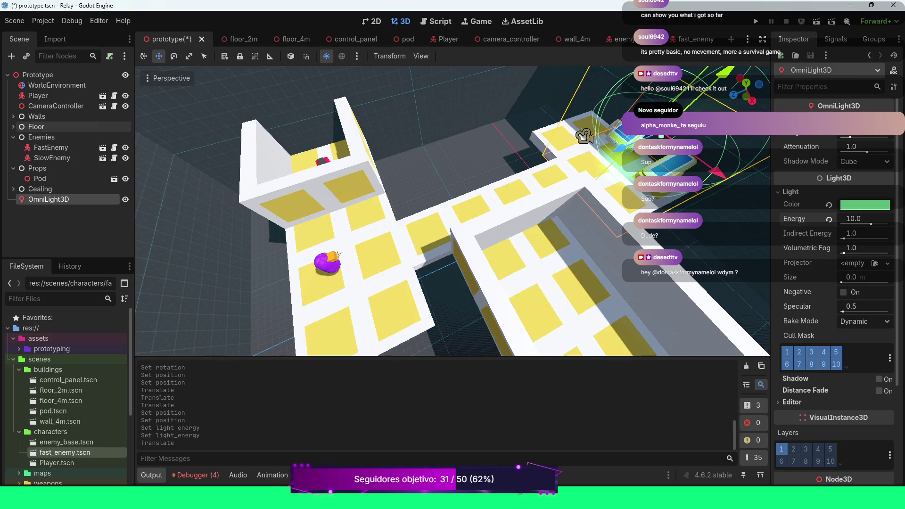
left_click(13, 137)
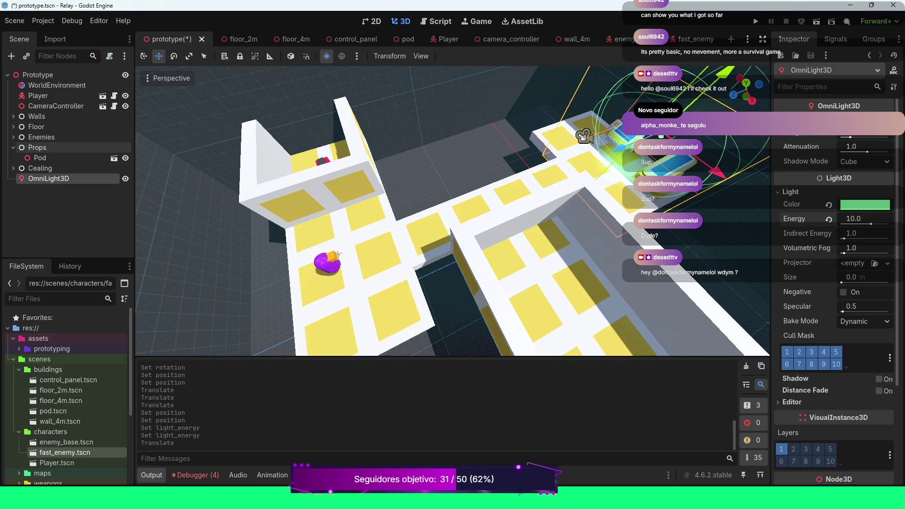
left_click(13, 147)
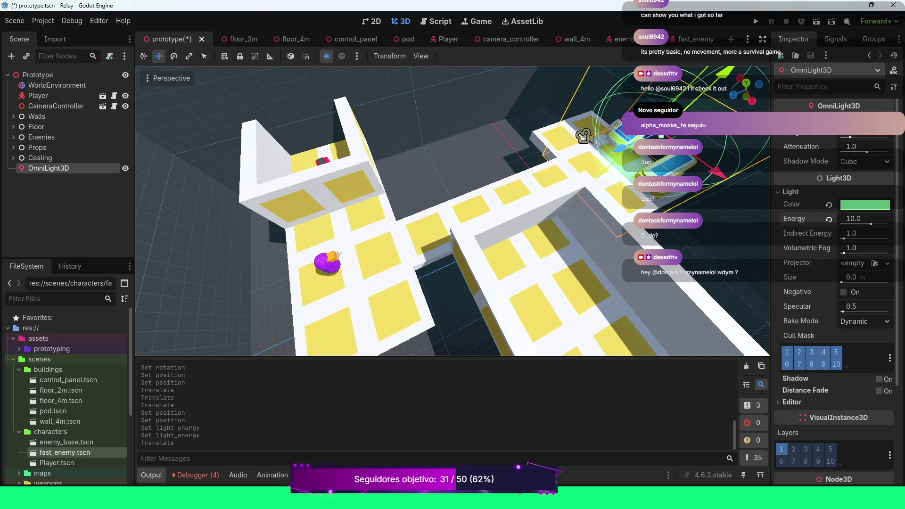
left_click_drag(453, 212, 377, 200)
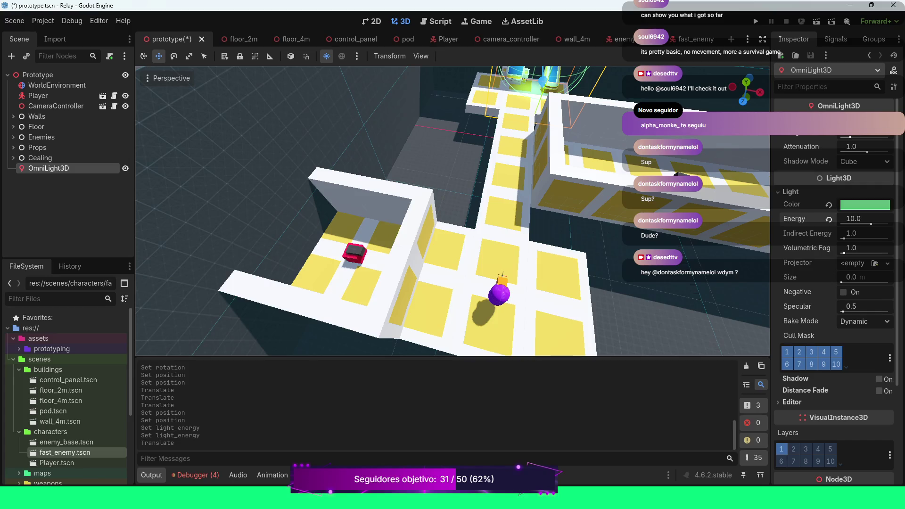
key("f")
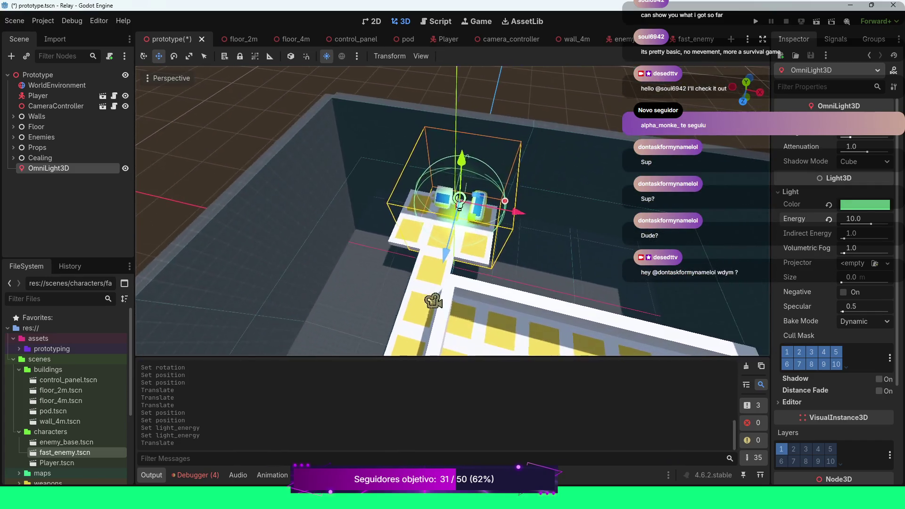
scroll(453, 211, "up", 5)
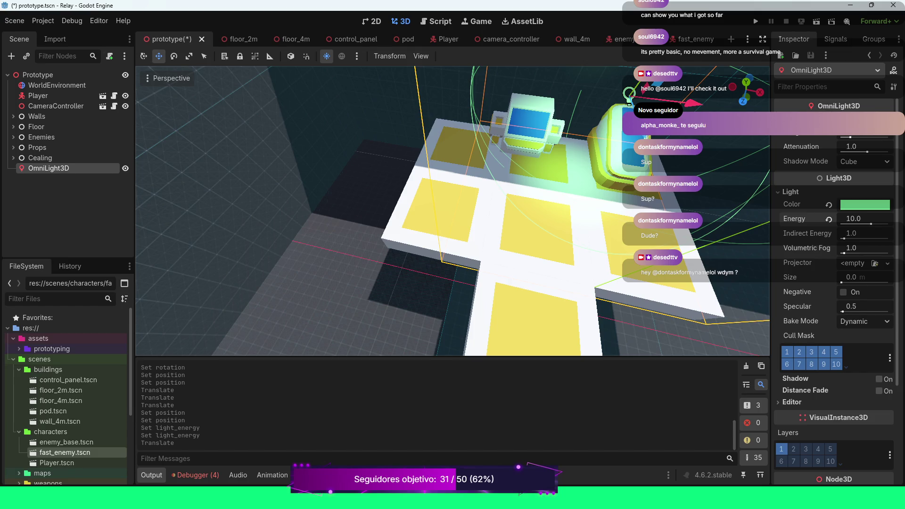
scroll(453, 211, "down", 3)
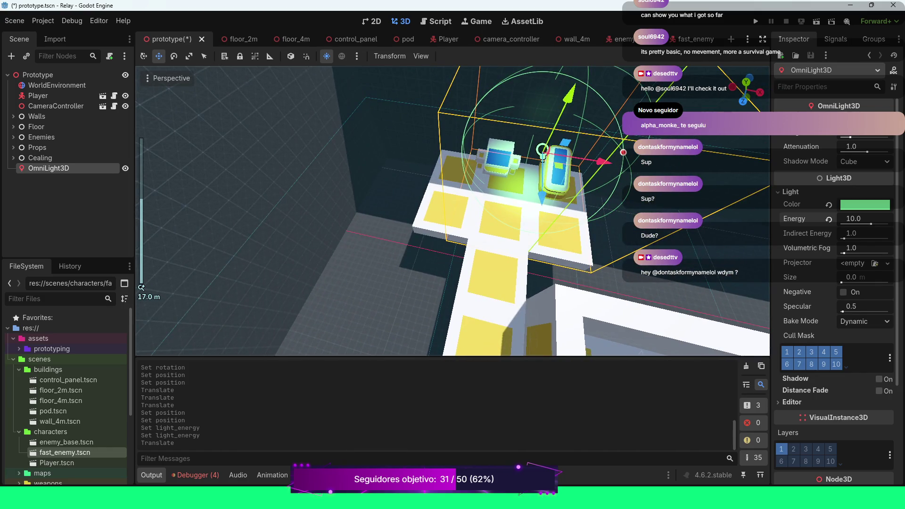
left_click_drag(453, 212, 377, 193)
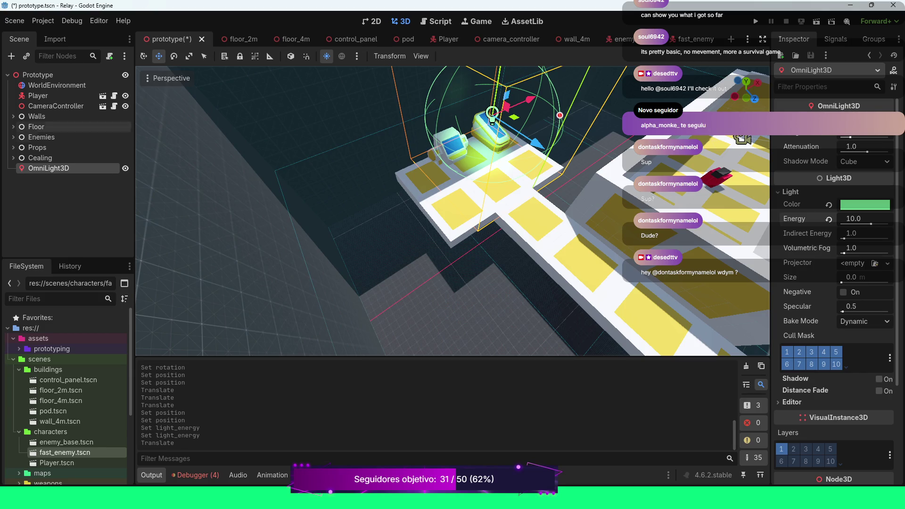
left_click(13, 126)
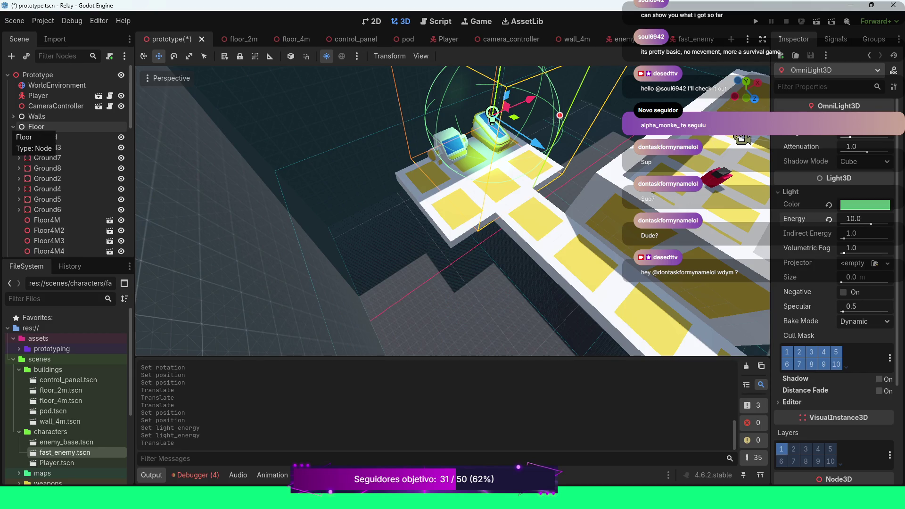
left_click(14, 126)
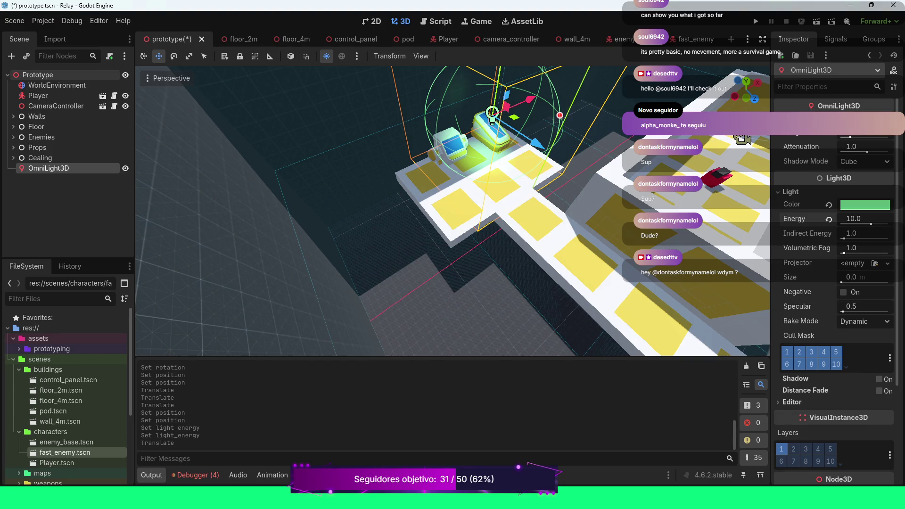
left_click(38, 74)
Step: Add an Area3D node as a child of the Prototype root
right_click(35, 74)
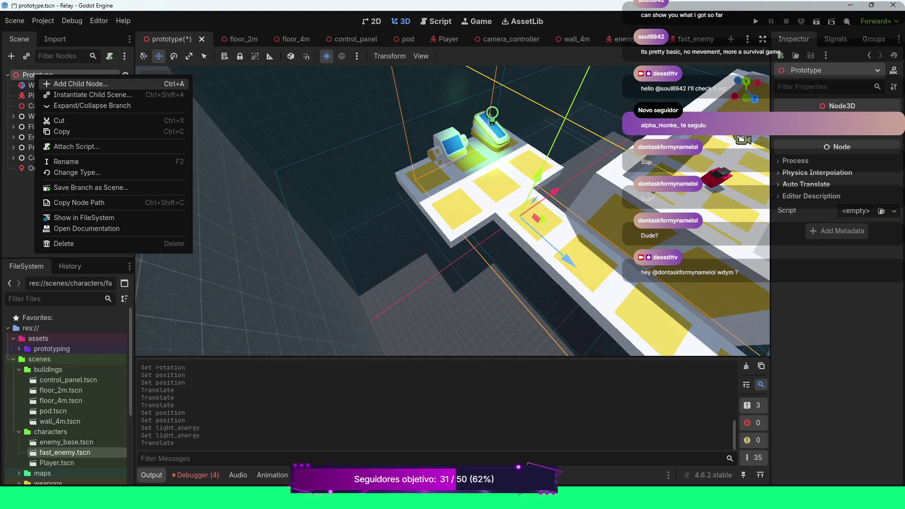
left_click(66, 83)
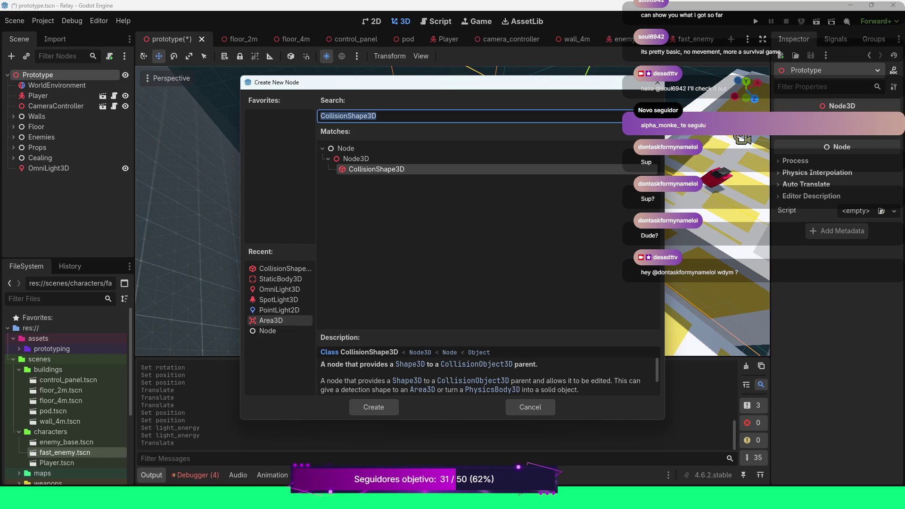
double_click(271, 320)
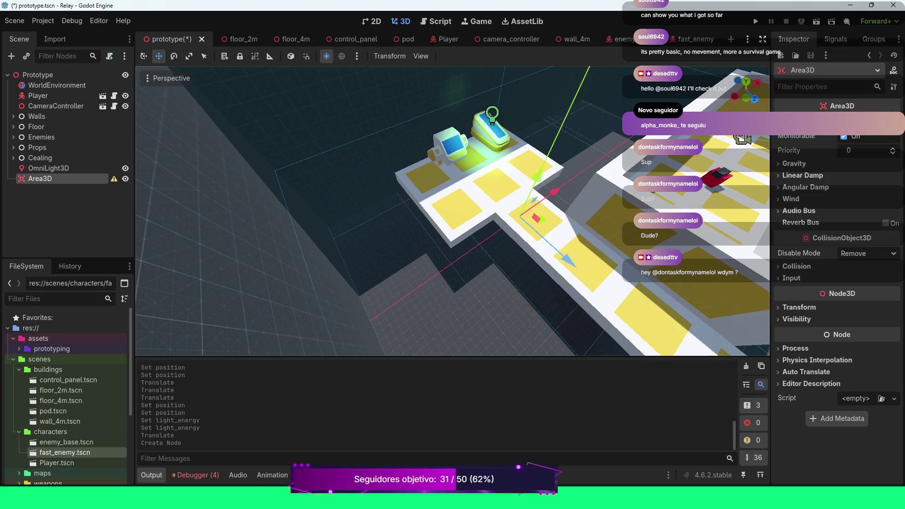
Step: Add a CollisionShape3D under the Area3D and reselect the Area3D
right_click(51, 179)
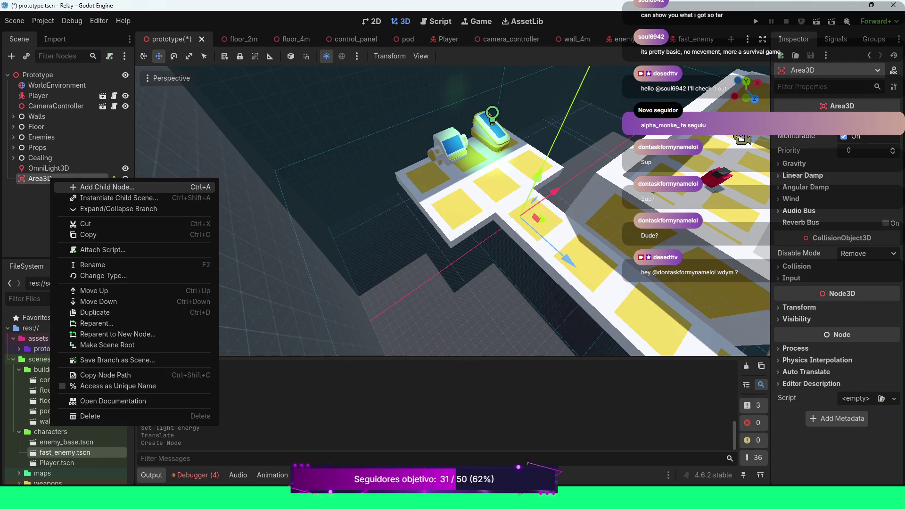
left_click(107, 187)
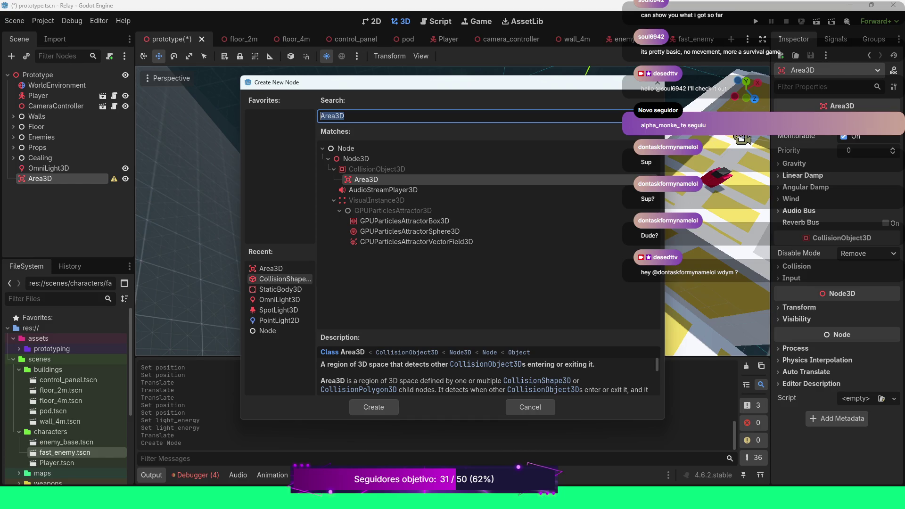
left_click(283, 279)
left_click(373, 407)
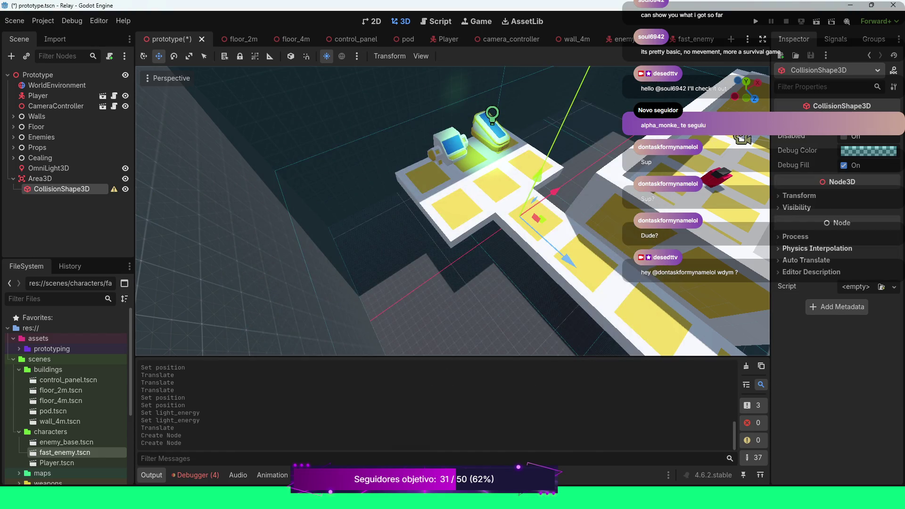
left_click(40, 178)
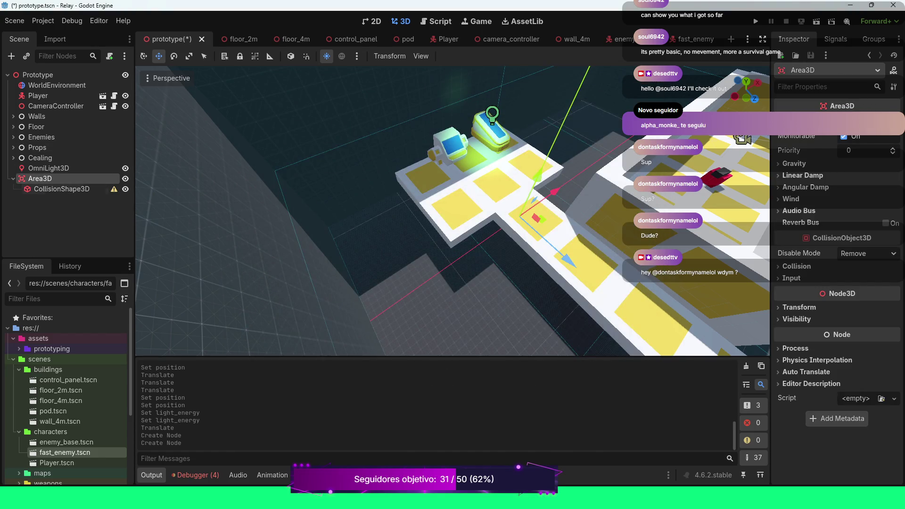
Step: Add a MeshInstance3D under the Area3D by searching 'mes' in the Create Node dialog
right_click(54, 178)
left_click(94, 185)
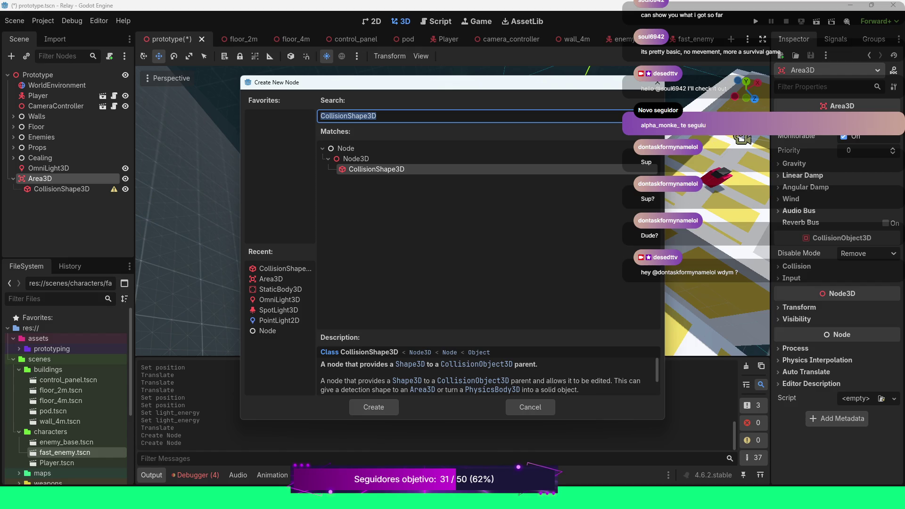
type("mes")
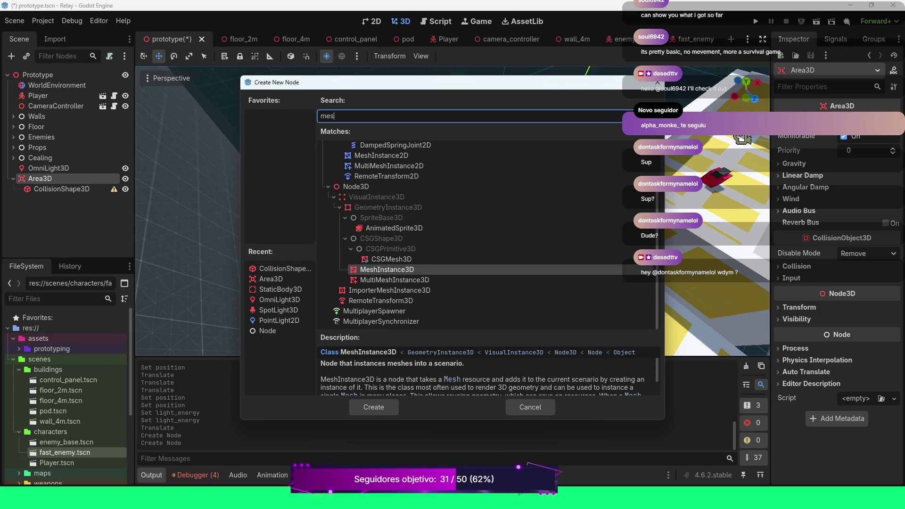
key("Return")
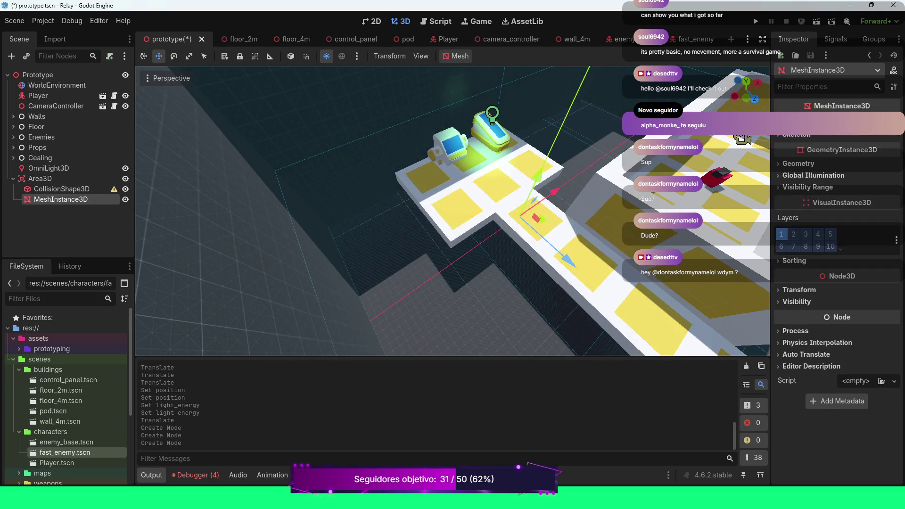
left_click(856, 121)
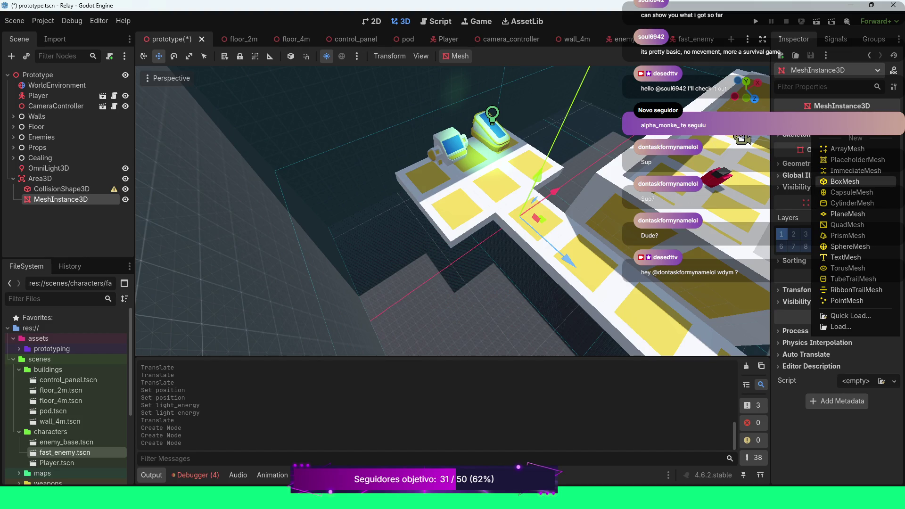
Step: Assign a new BoxMesh (1.0 m cube) to the MeshInstance3D and expand its properties
left_click(845, 182)
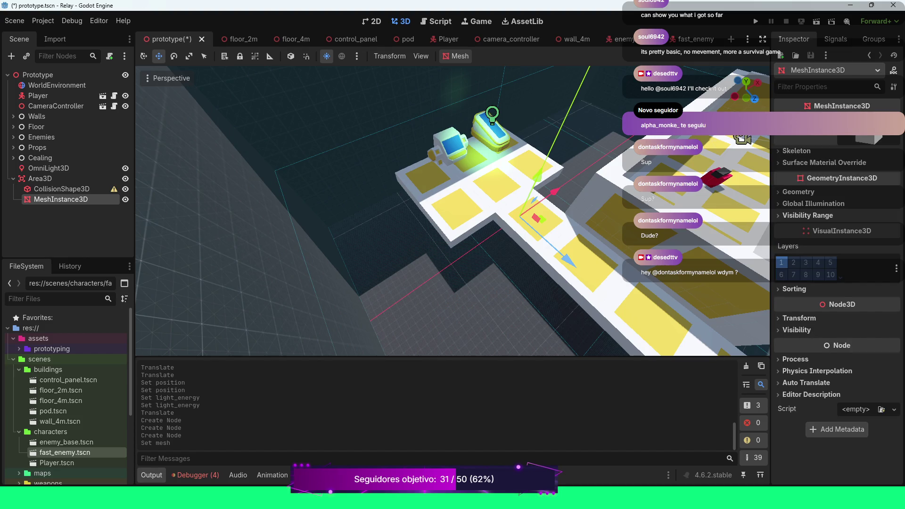
left_click(856, 139)
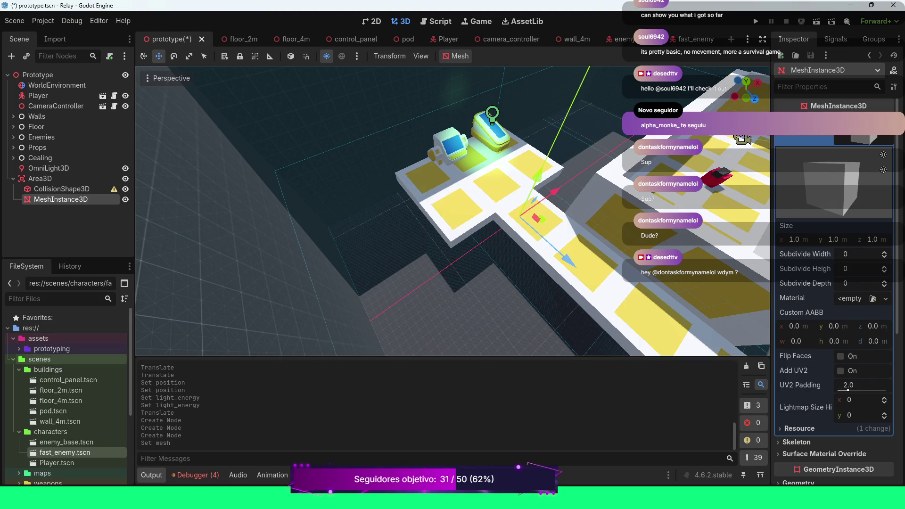
Step: Browse to prototyping/textures/png/purple and drag texture_01.png onto the BoxMesh Material slot
left_click(19, 349)
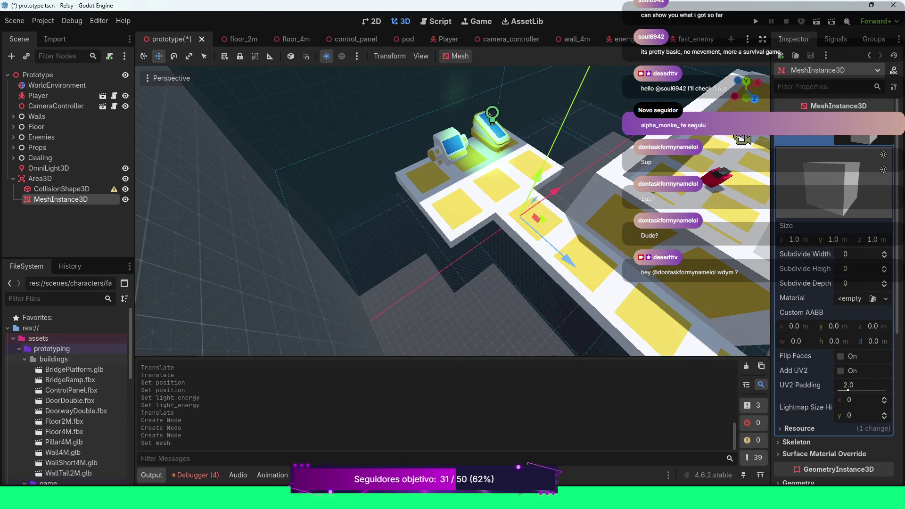
left_click(19, 349)
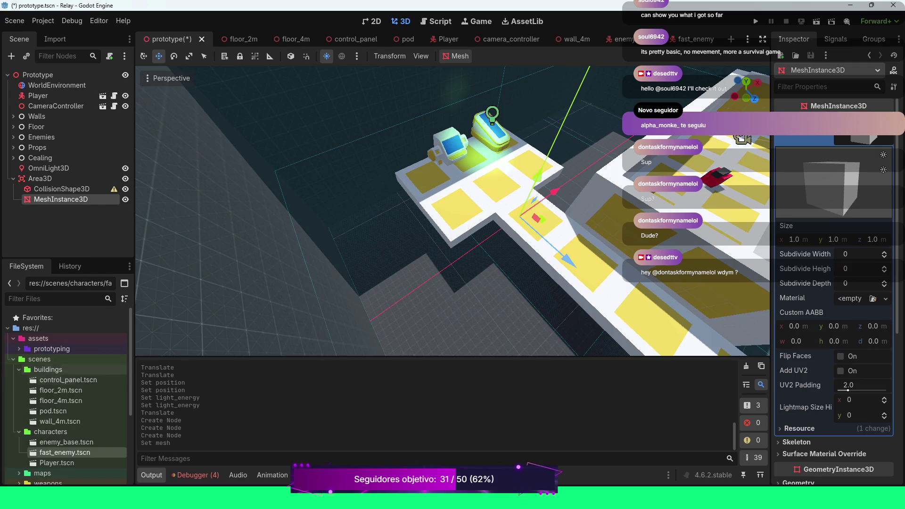
left_click(19, 349)
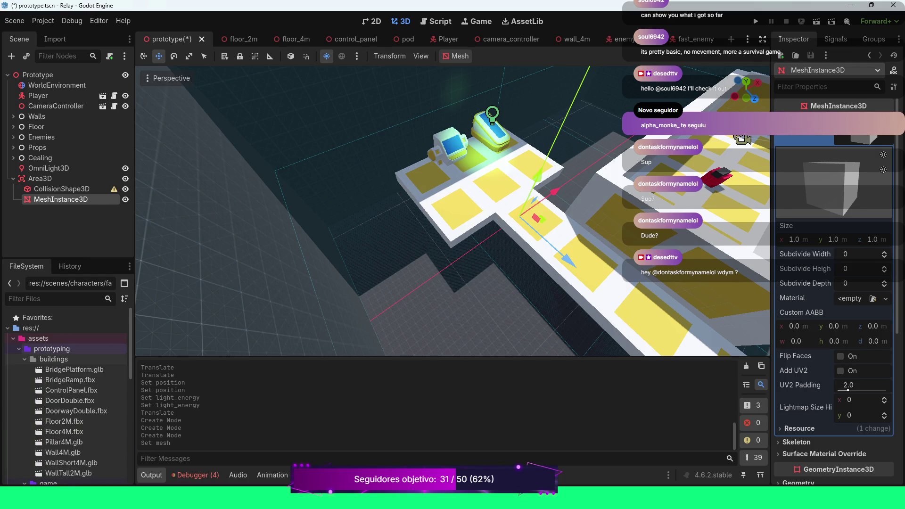
left_click(24, 360)
left_click(24, 369)
left_click(25, 390)
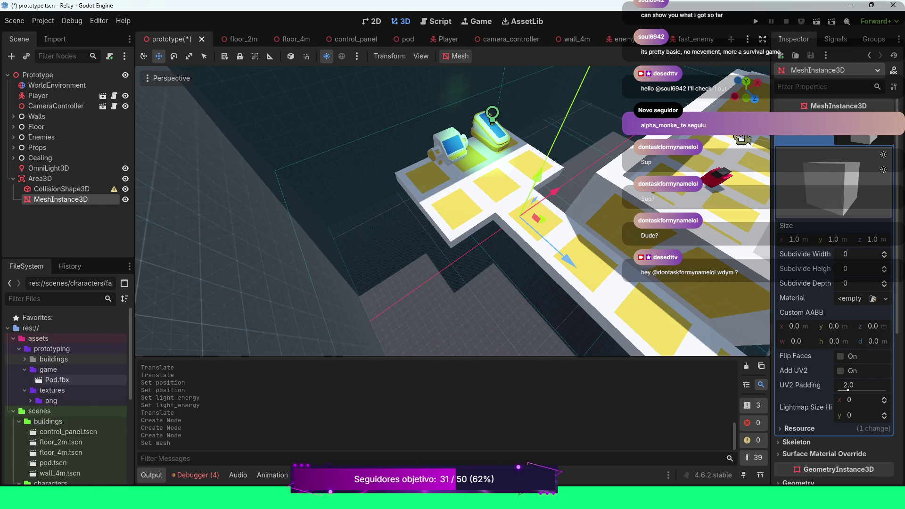
left_click(30, 401)
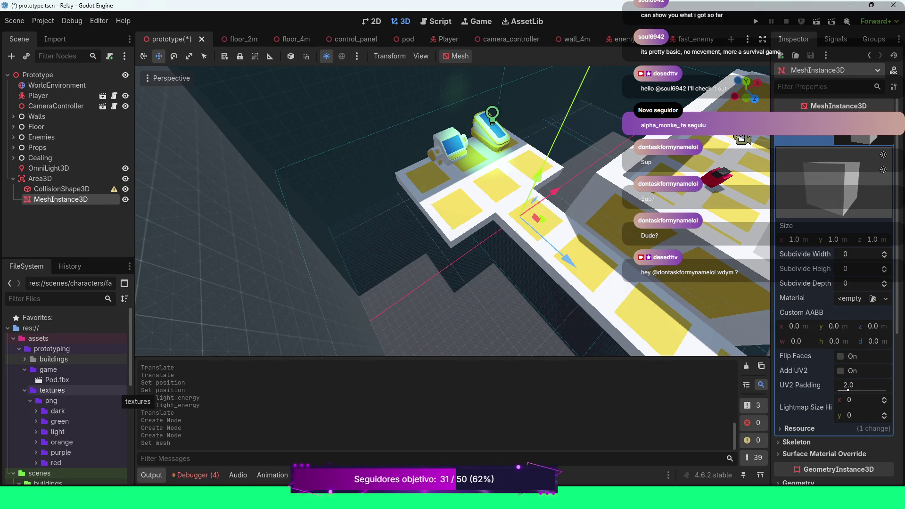
key("Down")
key("Down")
key("Down")
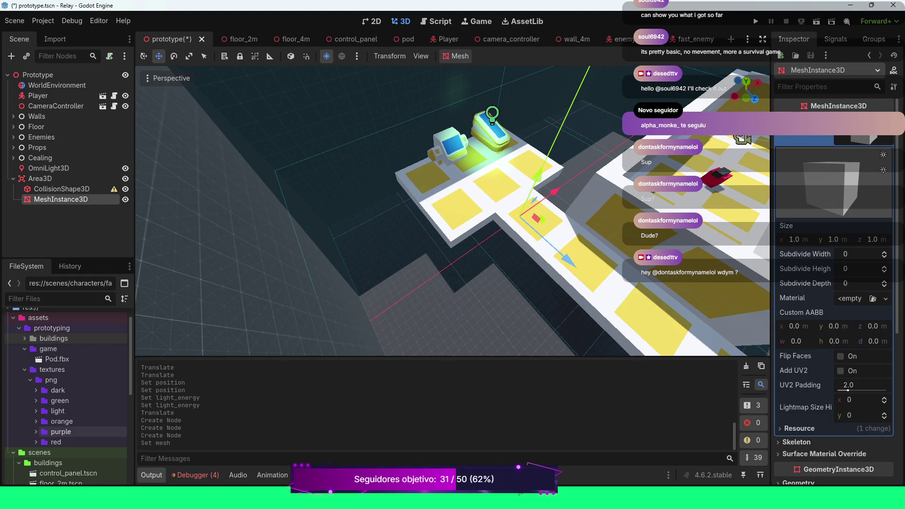
key("Right")
key("Down")
mouse_move(78, 442)
left_mouse_down()
mouse_move(824, 319)
mouse_move(852, 298)
left_mouse_up()
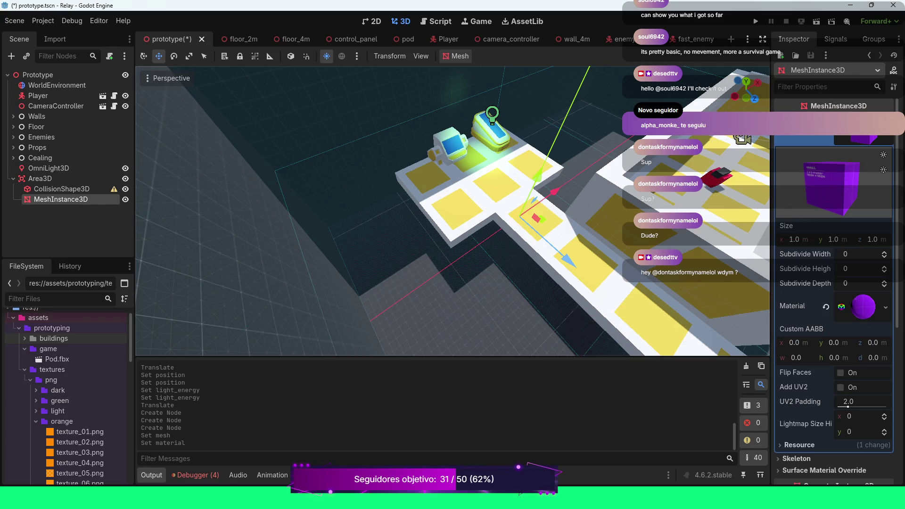
Step: Move the purple box along Y, Z and X onto the platform's left end, resting at floor level
mouse_move(537, 179)
left_mouse_down()
mouse_move(561, 126)
mouse_move(535, 176)
mouse_move(511, 194)
left_mouse_up()
left_click_drag(519, 260, 482, 229)
left_click_drag(481, 163, 467, 167)
left_click_drag(461, 229, 449, 215)
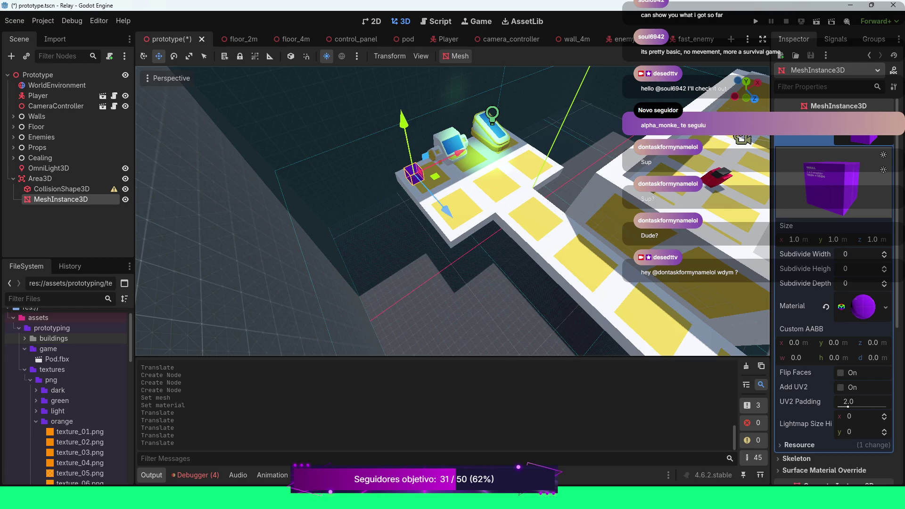
mouse_move(404, 124)
left_mouse_down()
mouse_move(407, 137)
mouse_move(404, 127)
left_mouse_up()
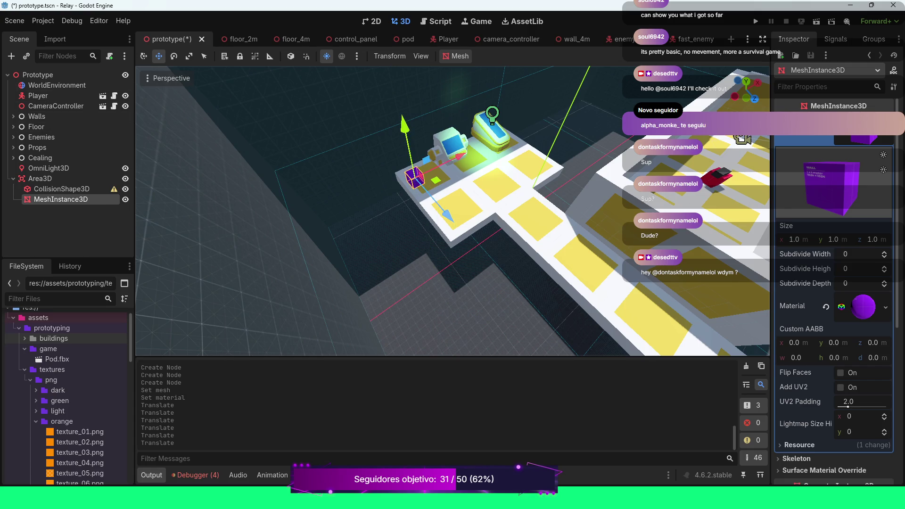
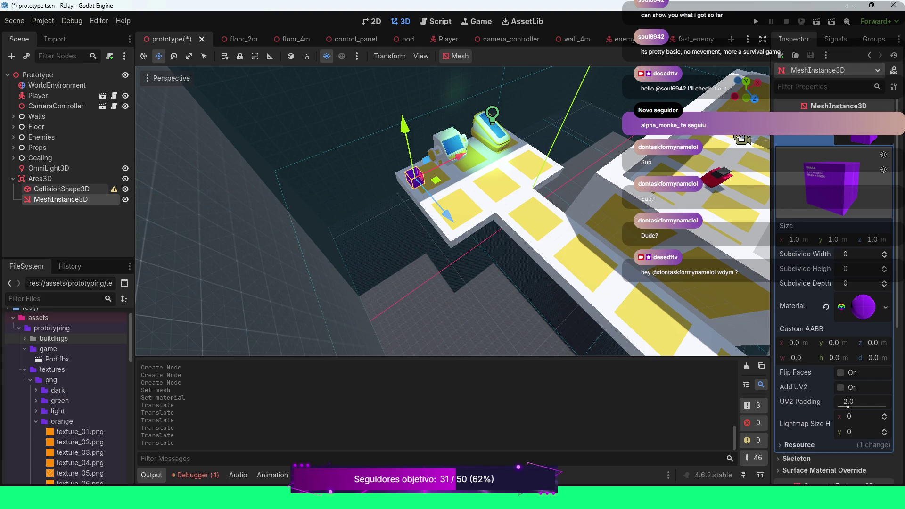
Step: Move the purple cube back and sideways toward the console
left_click_drag(444, 213, 438, 206)
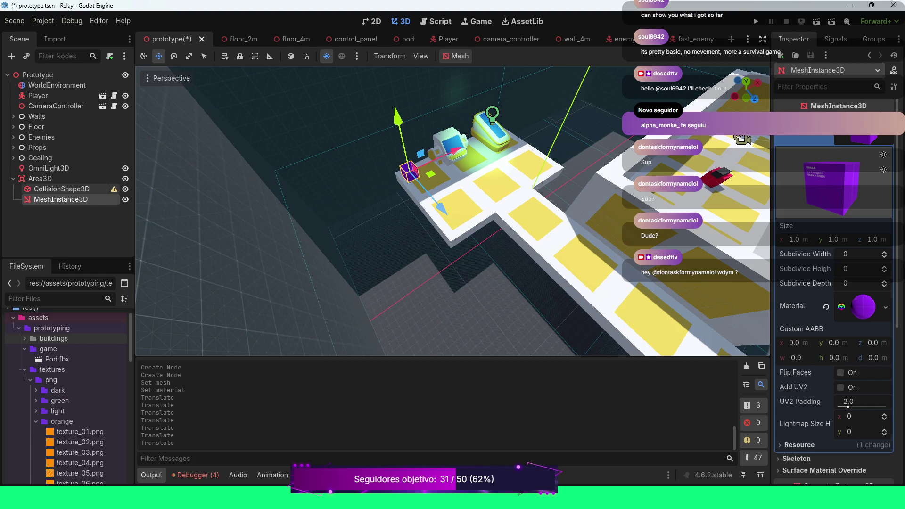
mouse_move(113, 189)
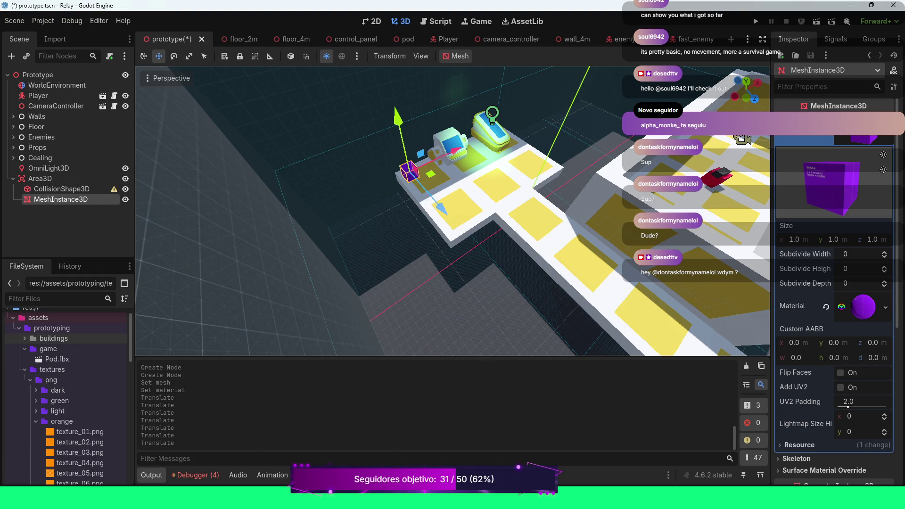
scroll(453, 210, "up", 5)
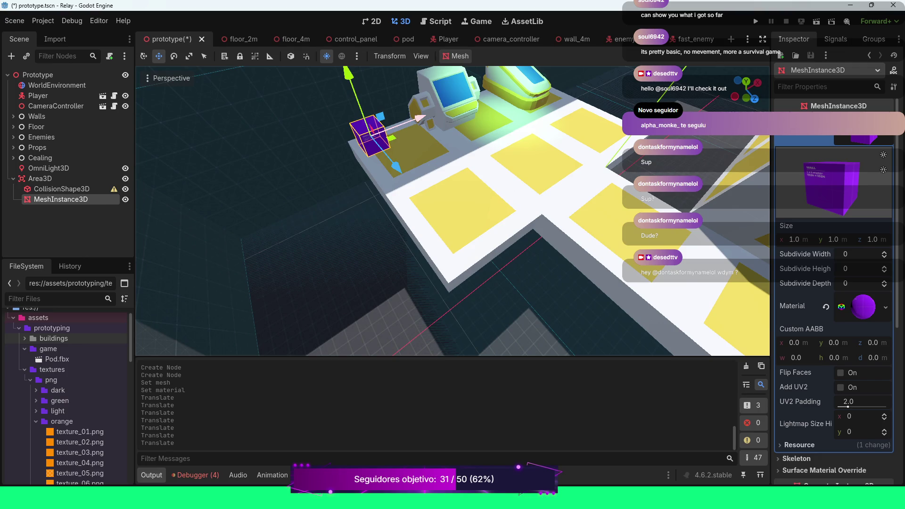
left_click_drag(418, 118, 437, 110)
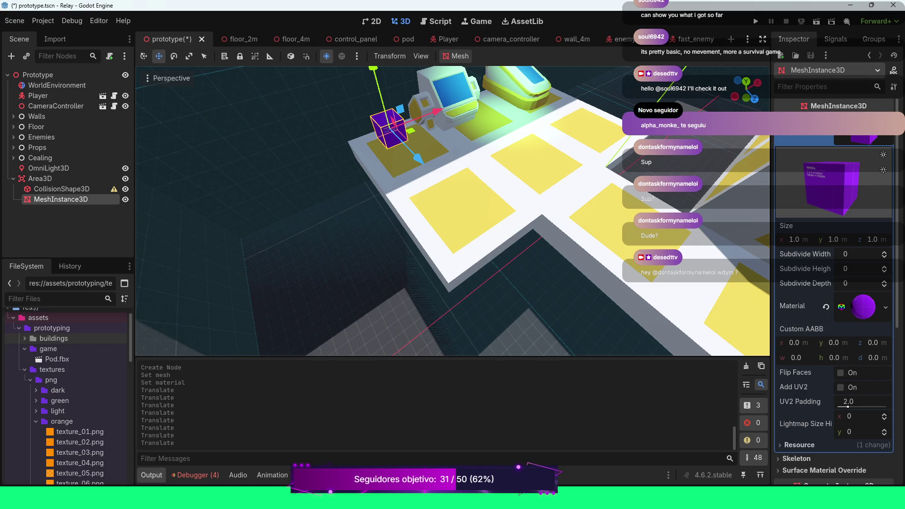
Step: Set the cube's BoxMesh Size to 0.5 on x, y and z
left_click(794, 240)
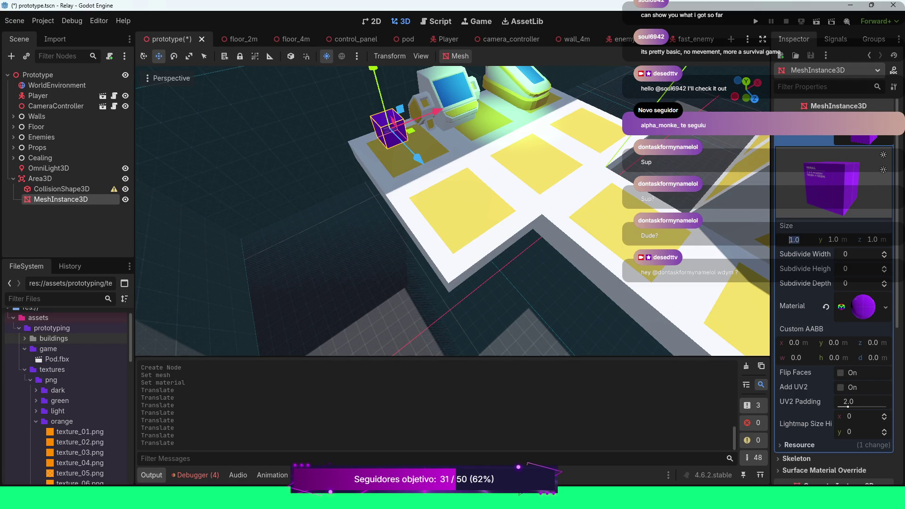
type("0.5")
key("Return")
left_click(833, 239)
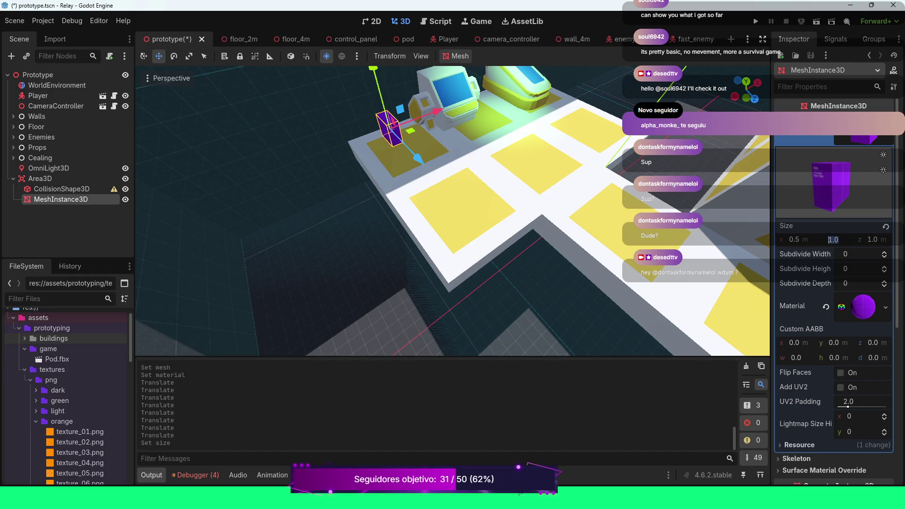
type("0.5")
key("Return")
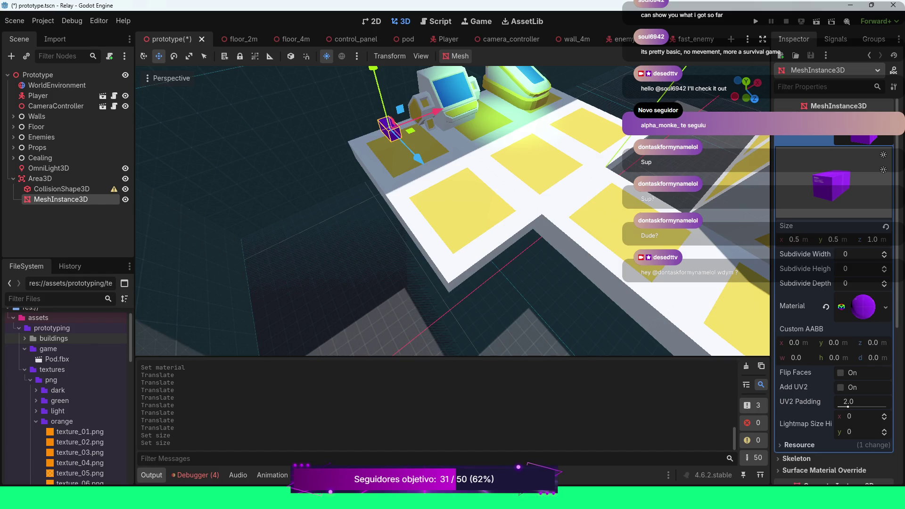
left_click(872, 239)
type("0.5")
key("Return")
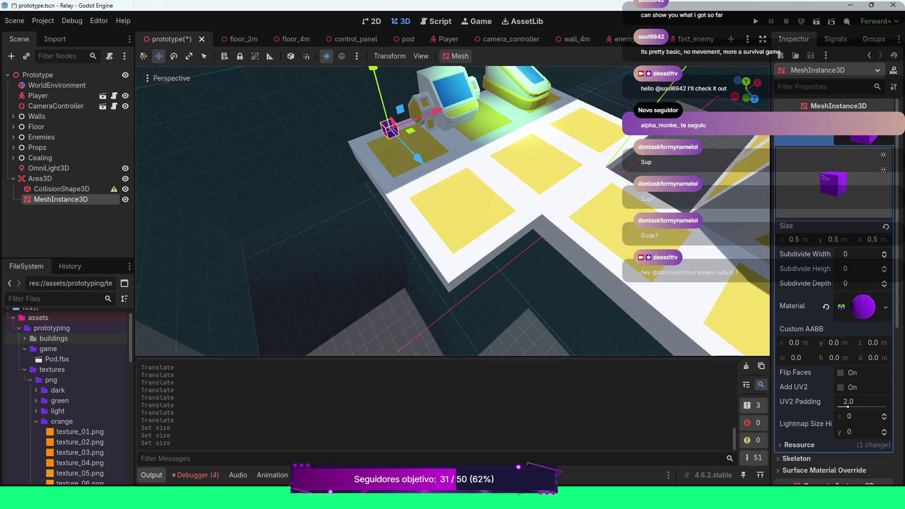
Step: Slide the cube closer to the console and lower it onto the yellow pad
mouse_move(418, 159)
left_mouse_down()
mouse_move(393, 134)
mouse_move(409, 150)
left_mouse_up()
scroll(409, 150, "up", 3)
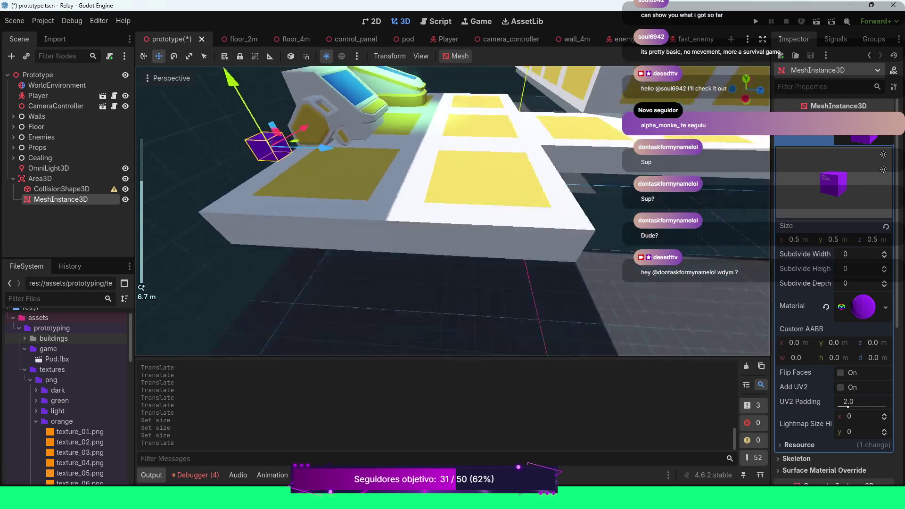
mouse_move(194, 119)
left_mouse_down()
mouse_move(219, 147)
mouse_move(206, 133)
left_mouse_up()
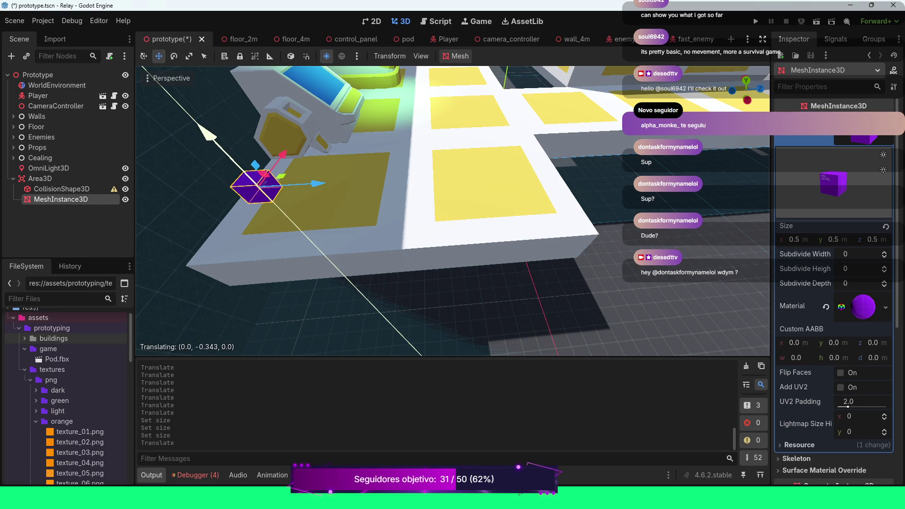
Step: Give the CollisionShape3D a new BoxShape3D shape
left_click(62, 188)
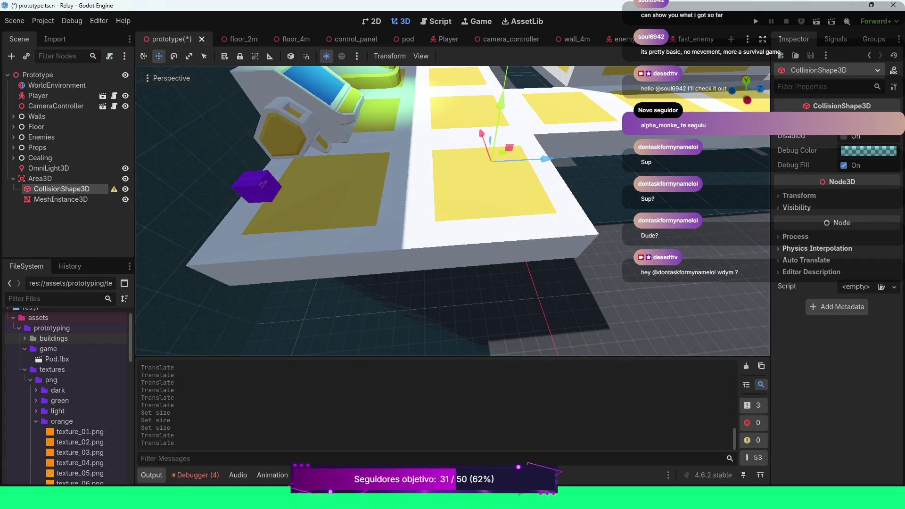
left_click(868, 121)
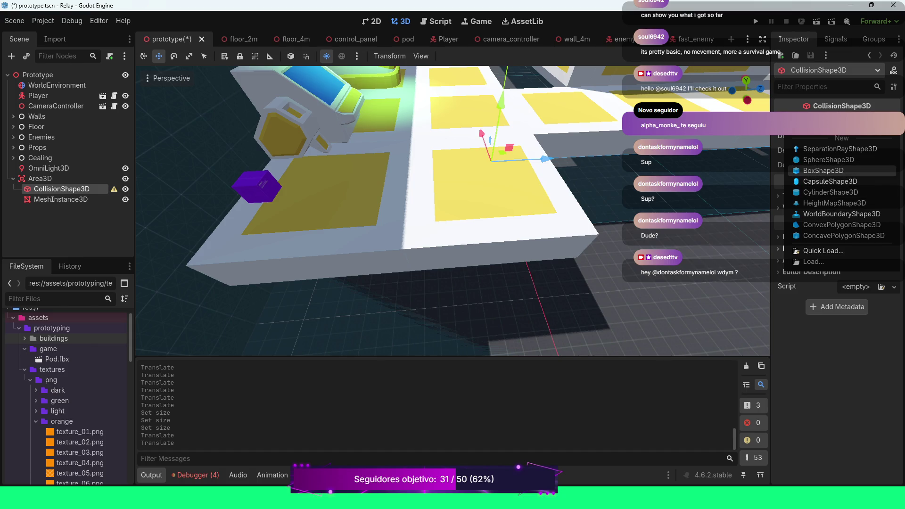
left_click(823, 170)
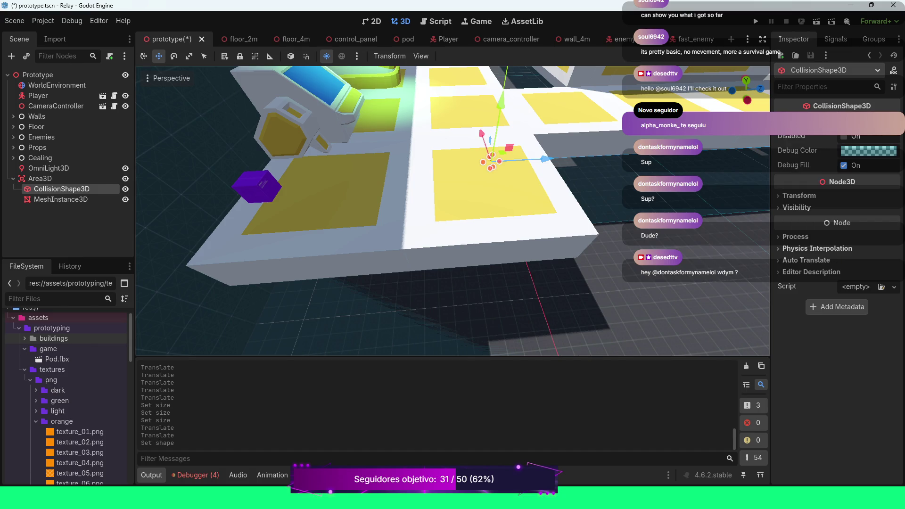
Step: Drag the collision box up onto the purple cube over the yellow pad, then view from the top
mouse_move(490, 160)
left_mouse_down()
mouse_move(253, 173)
mouse_move(253, 182)
mouse_move(257, 174)
left_mouse_up()
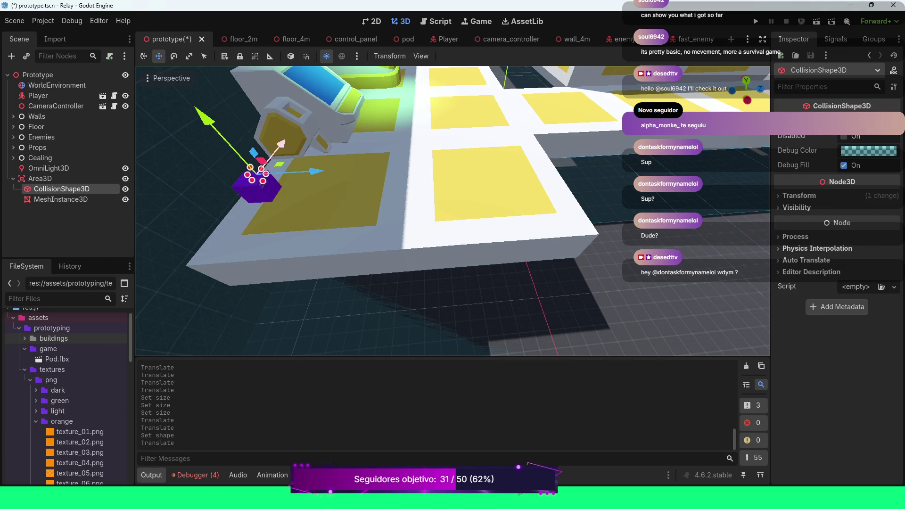
mouse_move(204, 117)
left_mouse_down()
mouse_move(176, 84)
mouse_move(207, 120)
left_mouse_up()
left_click_drag(280, 143, 266, 158)
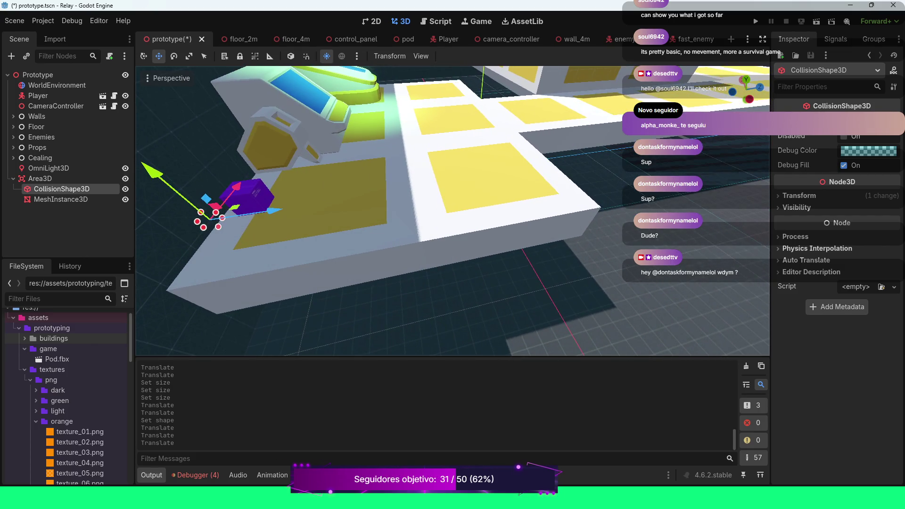
left_click_drag(264, 212, 375, 195)
left_click_drag(286, 149, 273, 121)
scroll(453, 212, "down", 3)
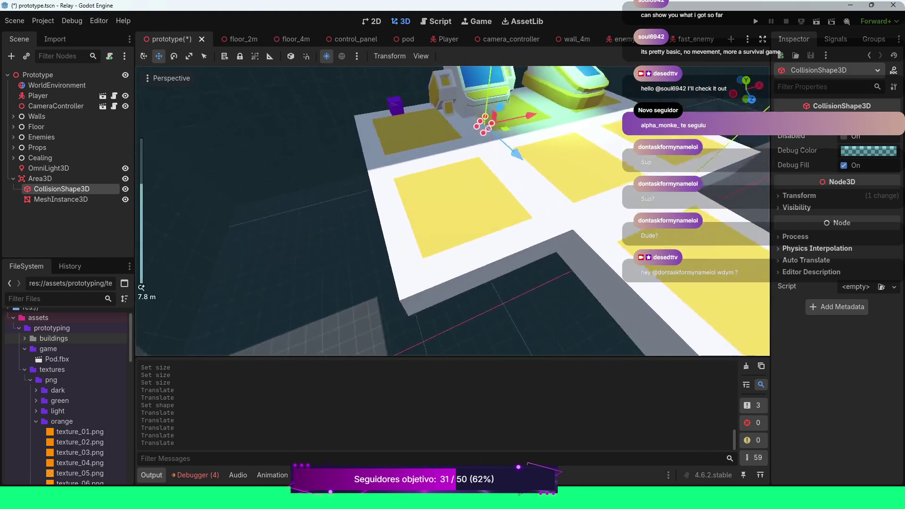
scroll(453, 211, "down", 5)
key("KP_7")
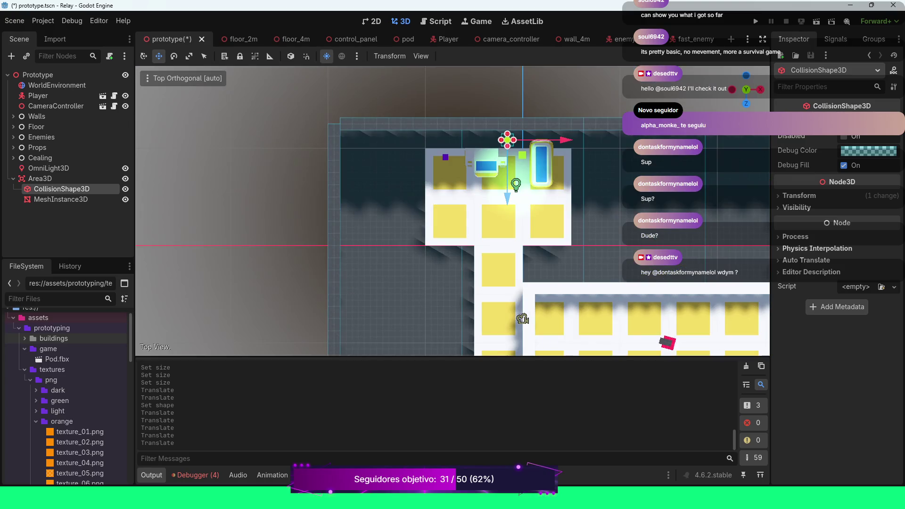
Step: In Top view, drag the collision box onto the cube's spot and expand its Transform
mouse_move(507, 140)
left_mouse_down()
mouse_move(508, 179)
mouse_move(441, 179)
left_mouse_up()
left_click_drag(442, 221, 442, 196)
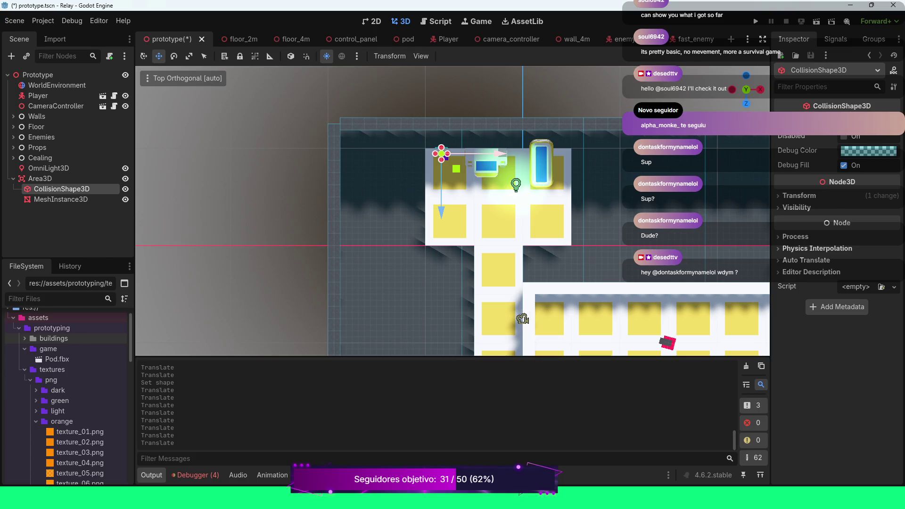
left_click_drag(442, 154, 447, 158)
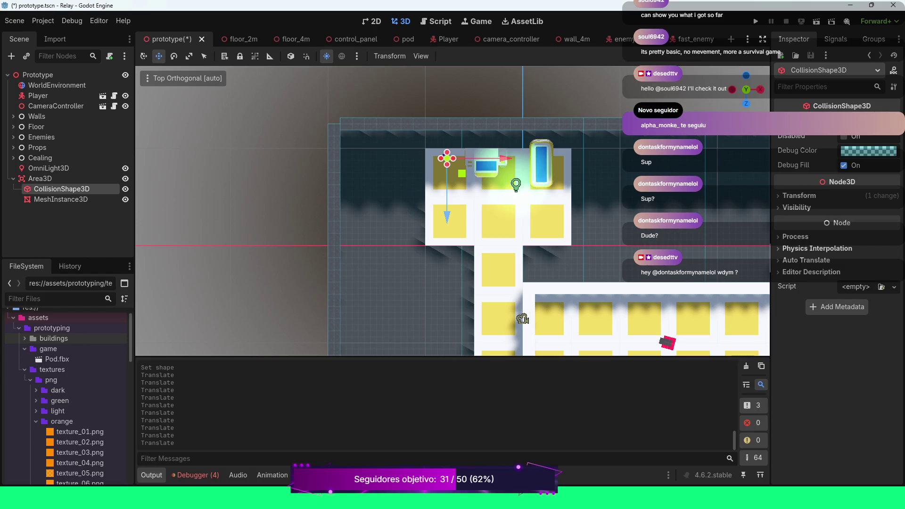
left_click(799, 195)
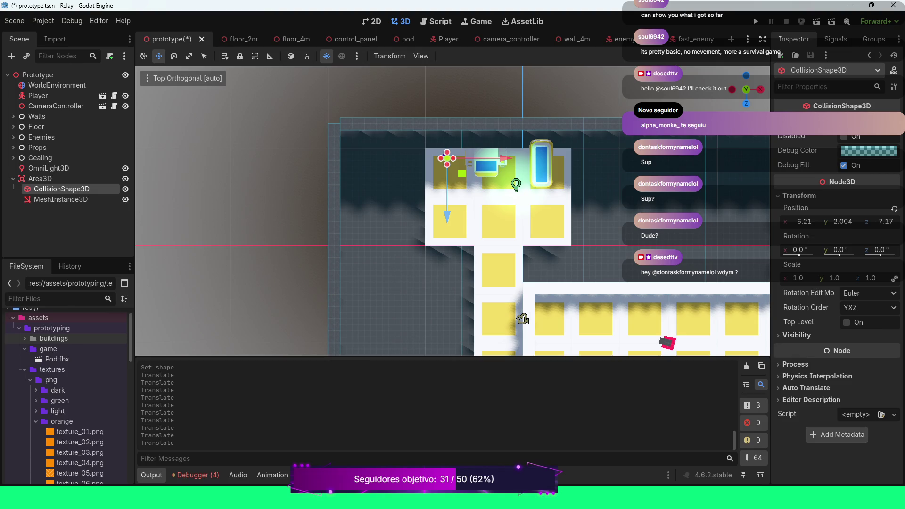
left_click(56, 200)
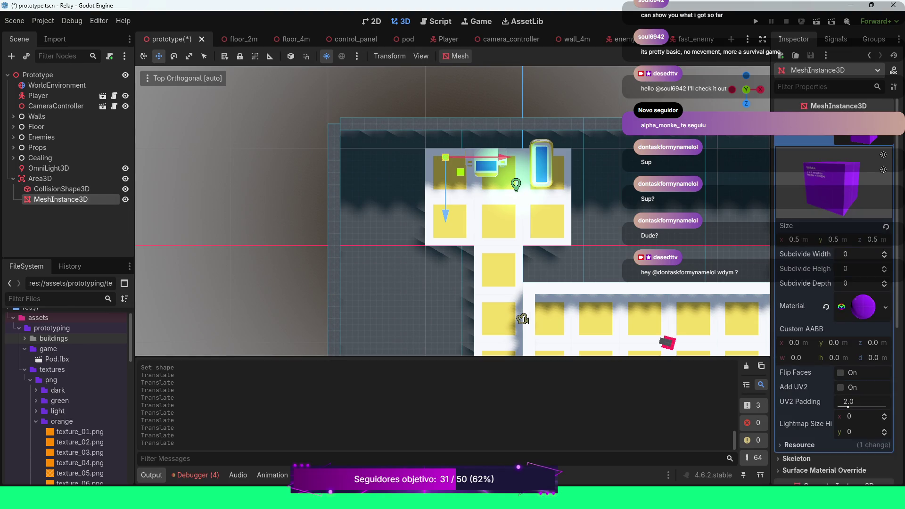
Step: Set the cube mesh's Position to x -6, y 4, z -7 in its Transform
scroll(856, 255, "down", 2)
scroll(856, 252, "down", 3)
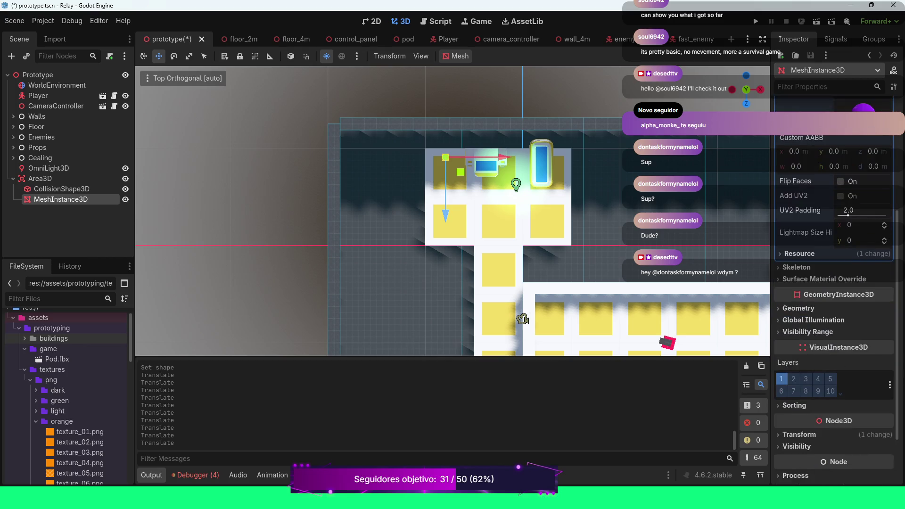
scroll(856, 253, "down", 3)
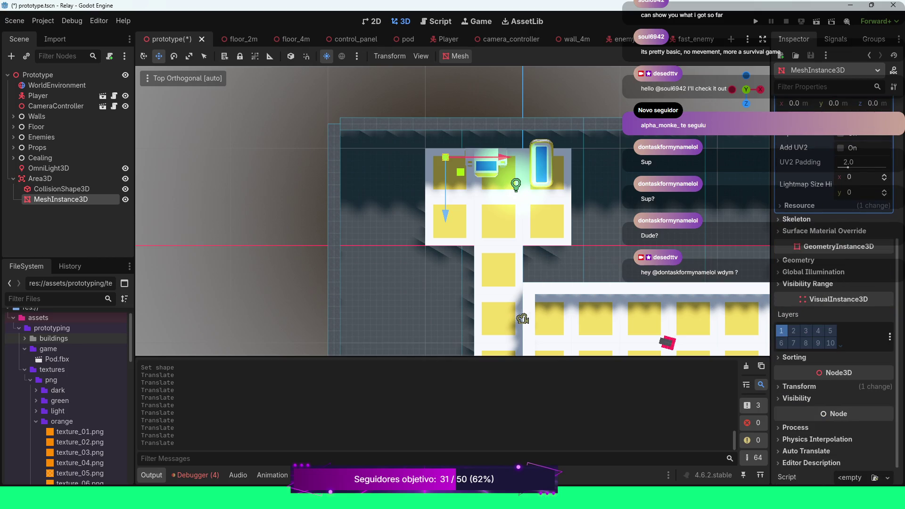
left_click(799, 386)
scroll(834, 283, "down", 3)
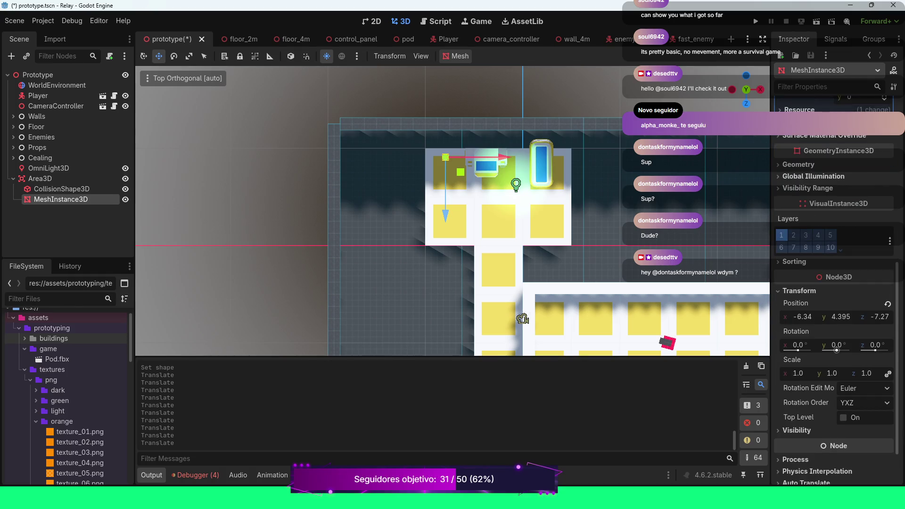
left_click(803, 316)
type("-6")
key("Return")
left_click(842, 317)
type("7")
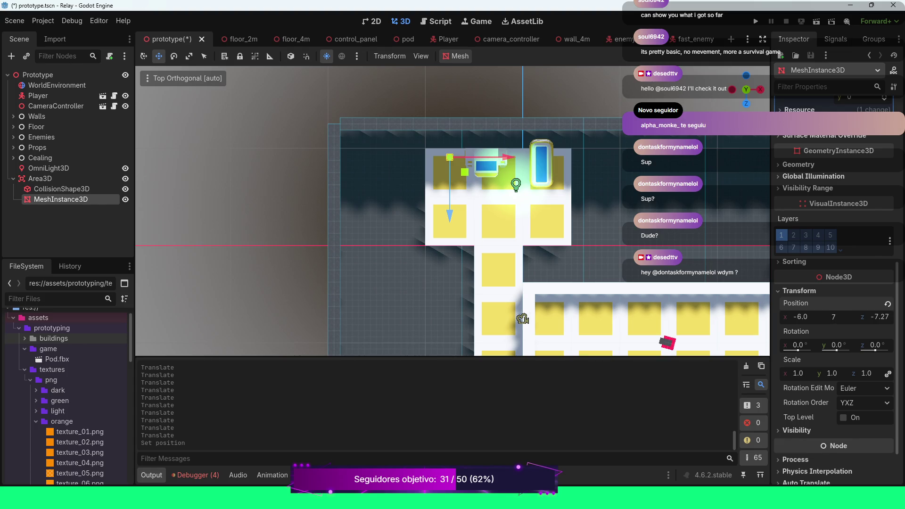
key("BackSpace")
type("4")
key("Return")
key("Tab")
type("-7")
key("Return")
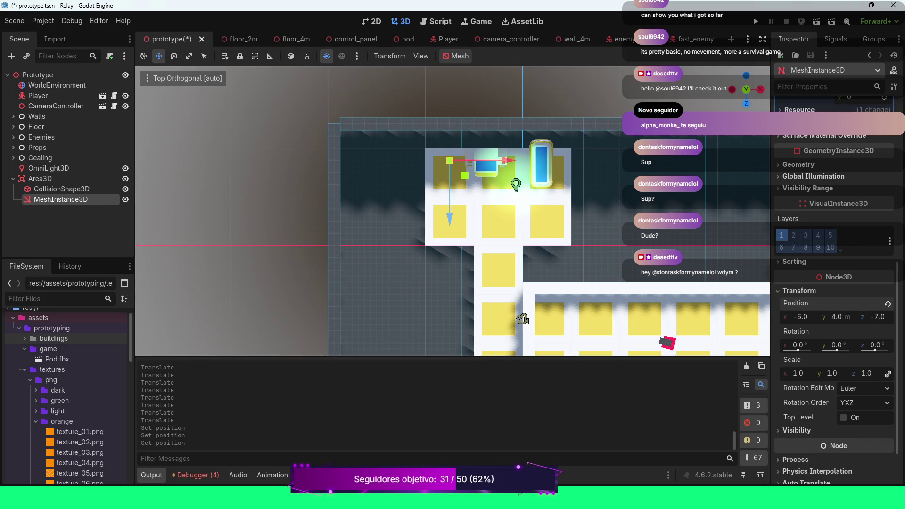
left_click(61, 188)
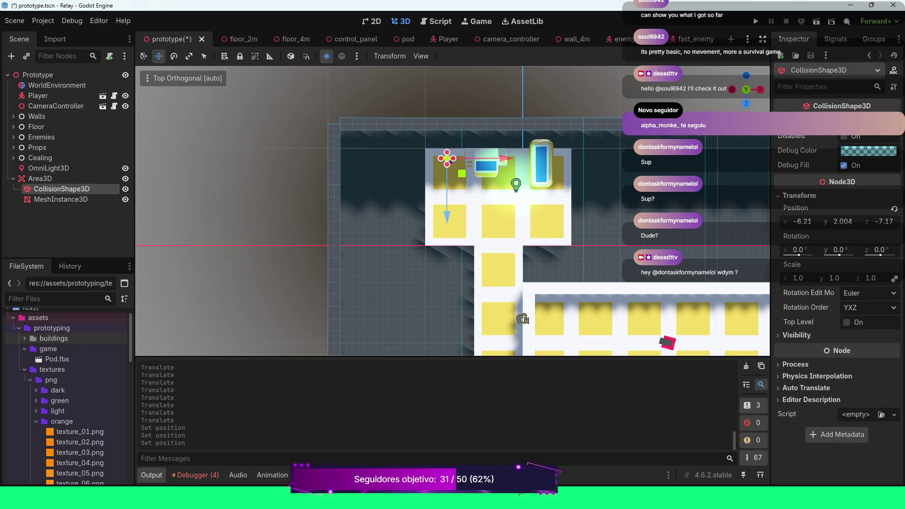
Step: Set the collision shape's Position to x -6, y 4, z -7
left_click(803, 222)
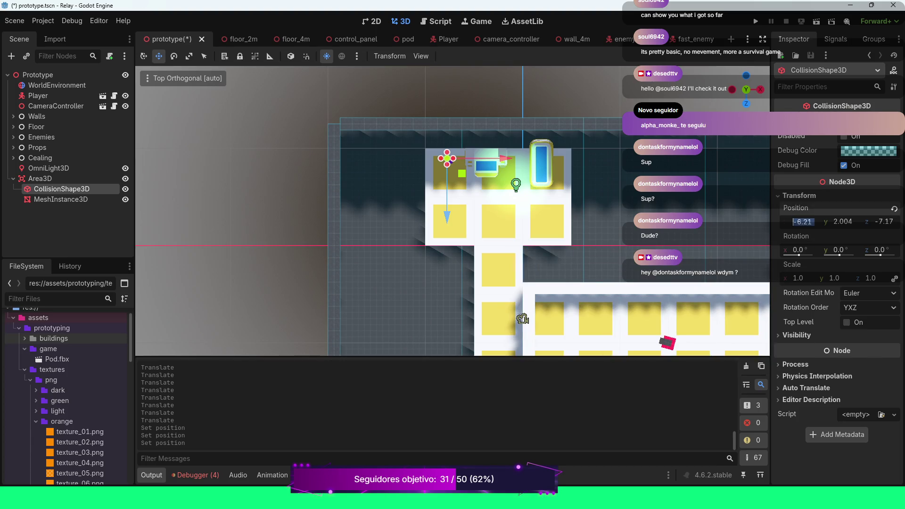
type("-6")
key("Return")
key("Tab")
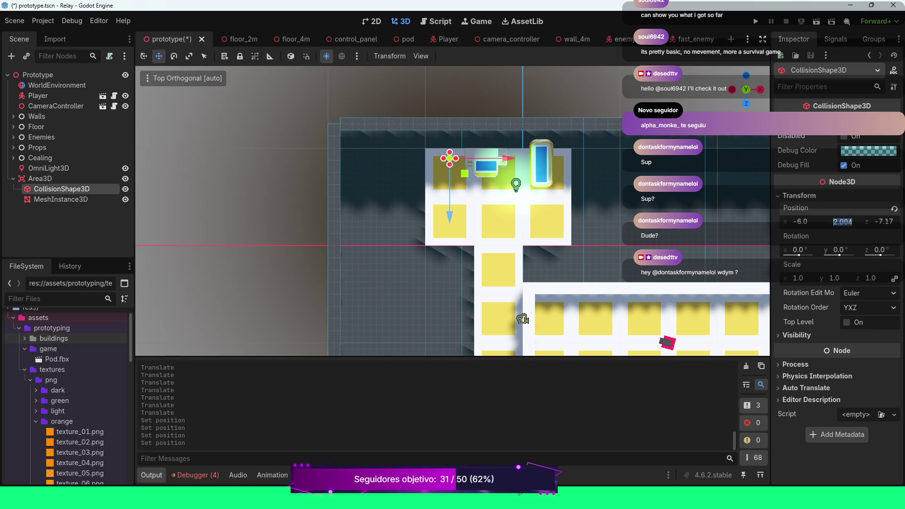
type("4")
key("Return")
key("Tab")
type("-7")
key("Return")
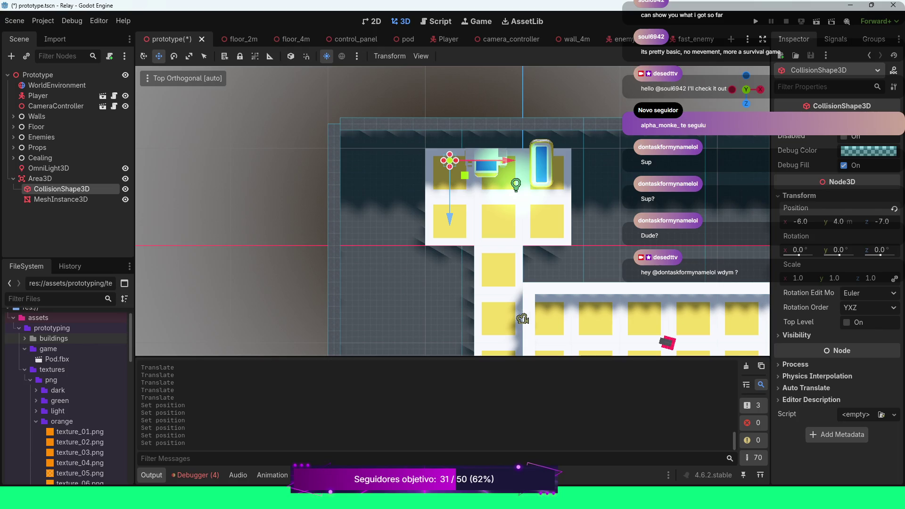
Step: Scale the collision shape to 0.5
left_click(798, 278)
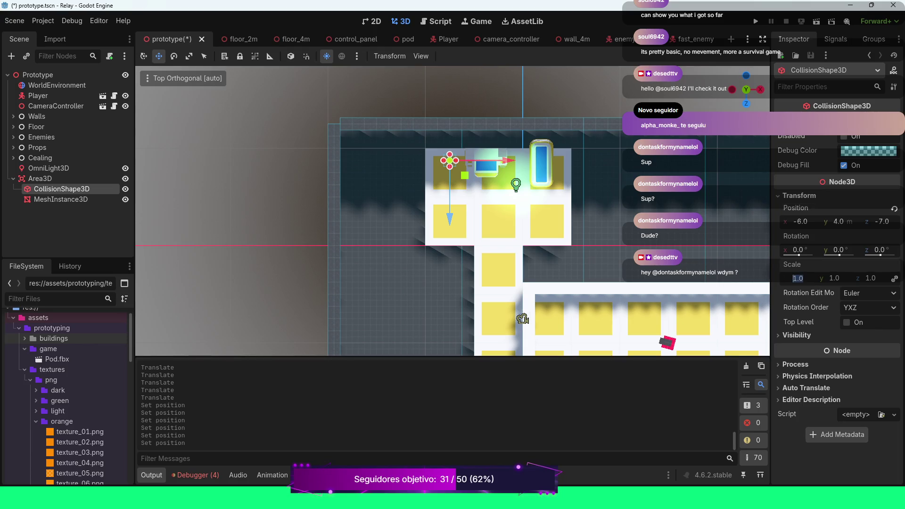
type("0.5")
key("Return")
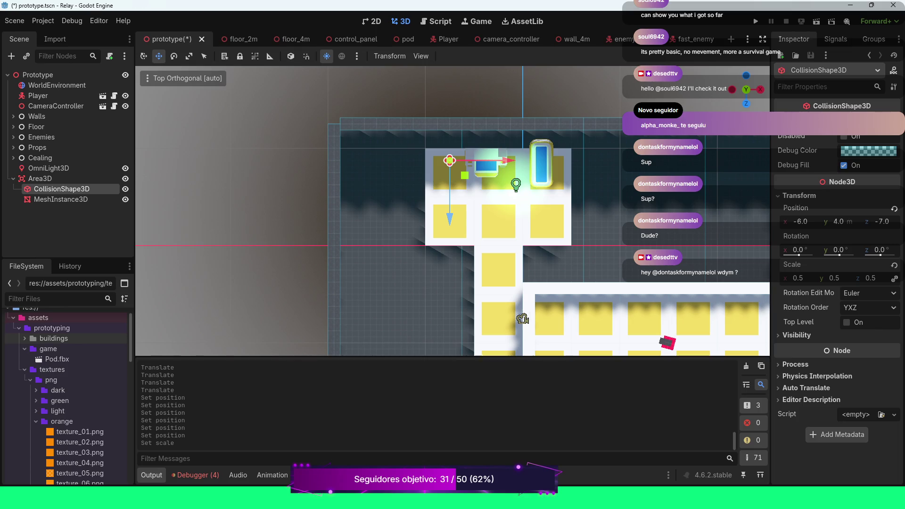
Step: In a perspective view, set the cube mesh's Position y to 4.2
left_click_drag(522, 319, 467, 283)
scroll(453, 211, "up", 10)
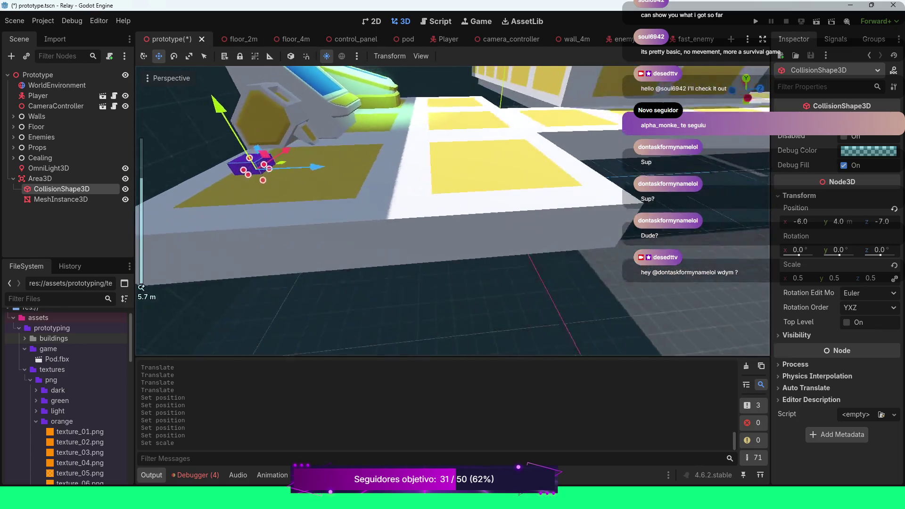
mouse_move(453, 211)
left_mouse_down()
mouse_move(439, 242)
mouse_move(439, 179)
left_mouse_up()
scroll(439, 179, "down", 2)
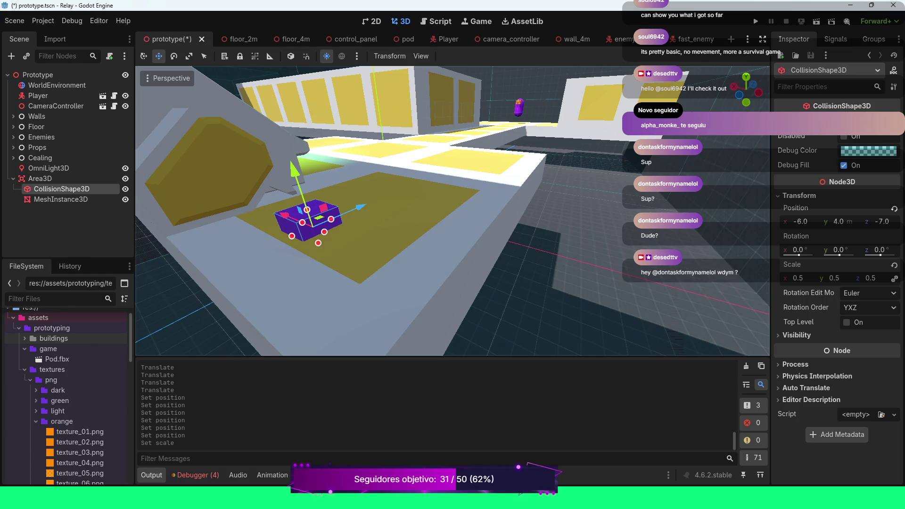
left_click(60, 199)
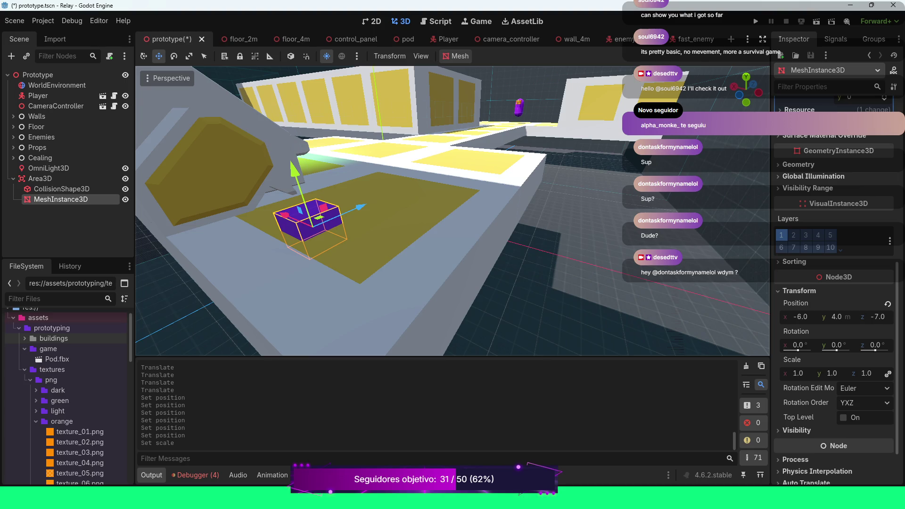
scroll(453, 211, "up", 3)
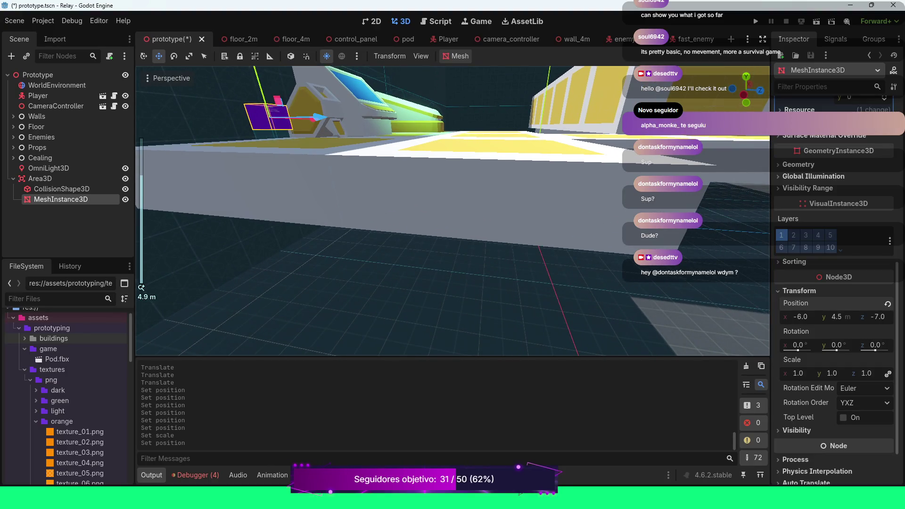
left_click(836, 317)
type("4.")
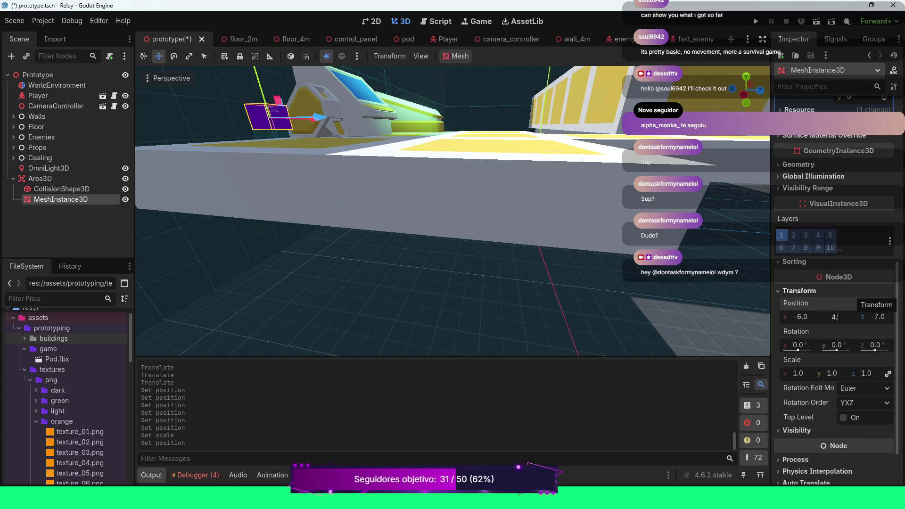
type("2")
key("Return")
Step: Try mesh heights of 4.1 and 4.3, then settle the mesh back at 4.2
left_click(836, 317)
type("4.1")
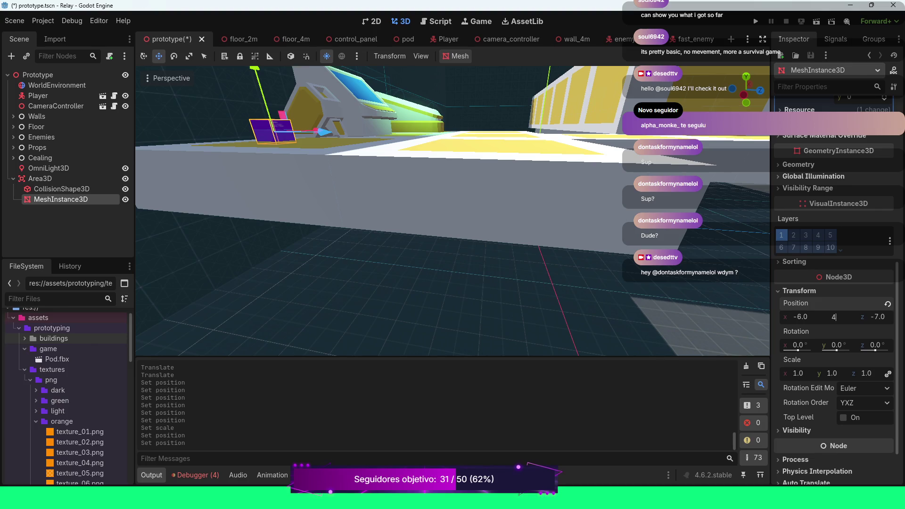
key("Return")
left_click(837, 317)
type("4.3")
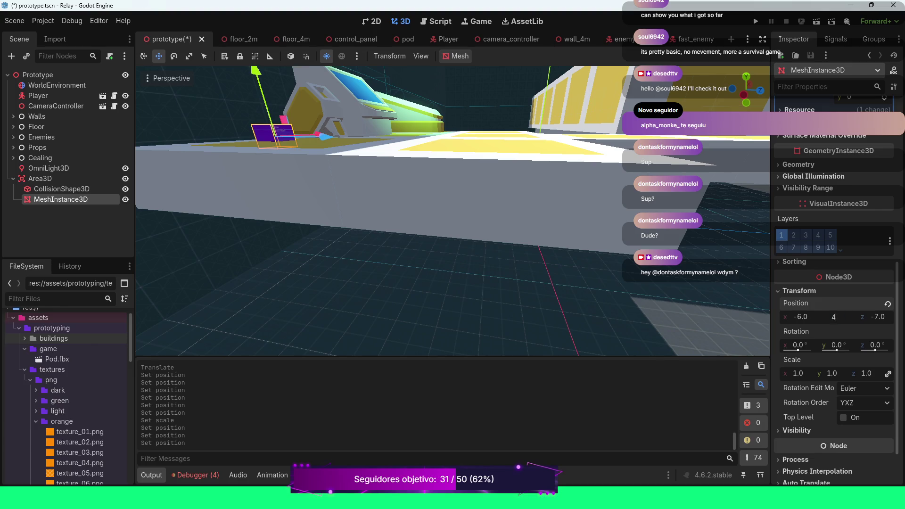
key("Return")
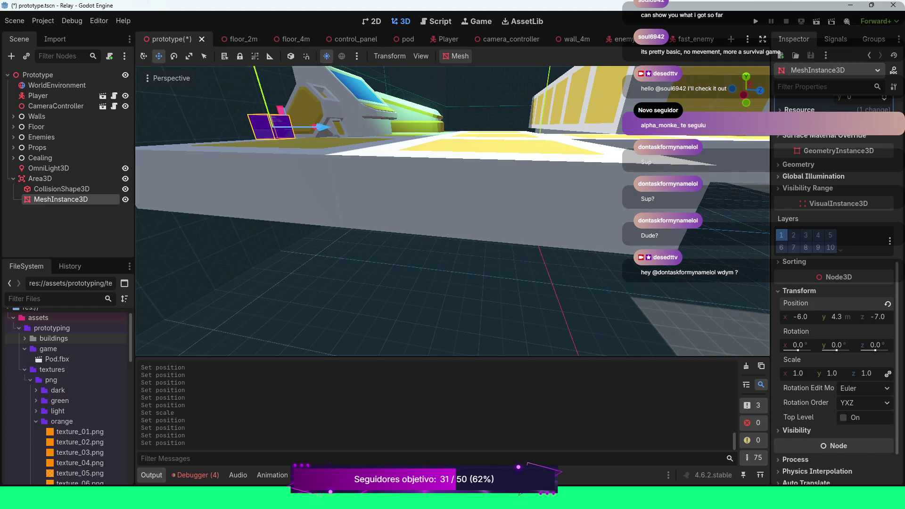
scroll(453, 210, "up", 4)
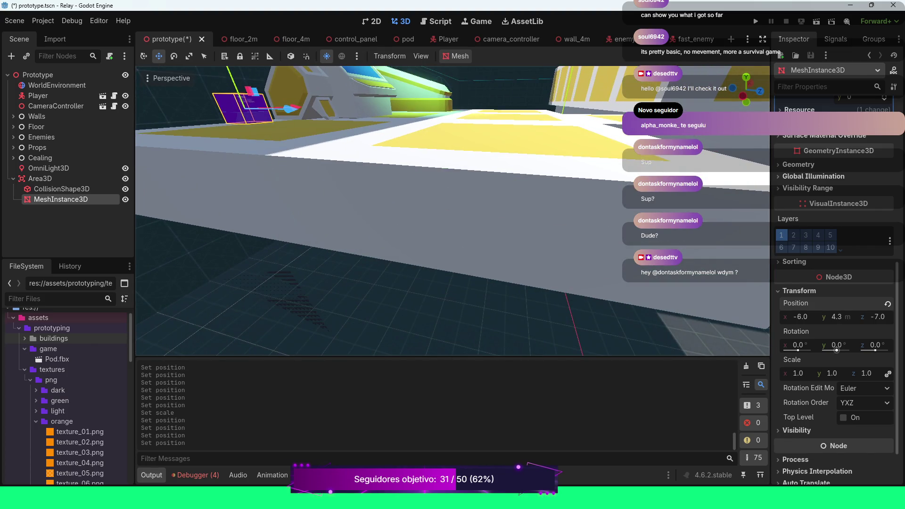
left_click(837, 317)
type("4.2")
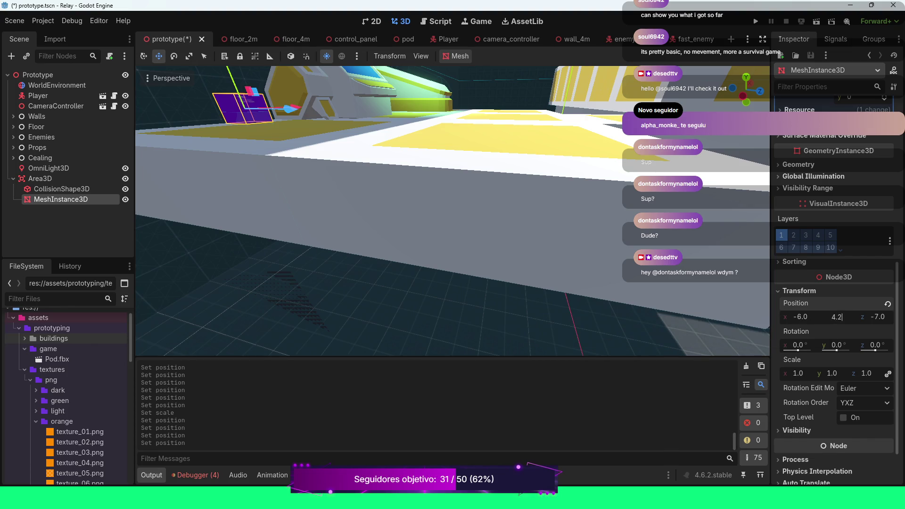
key("Return")
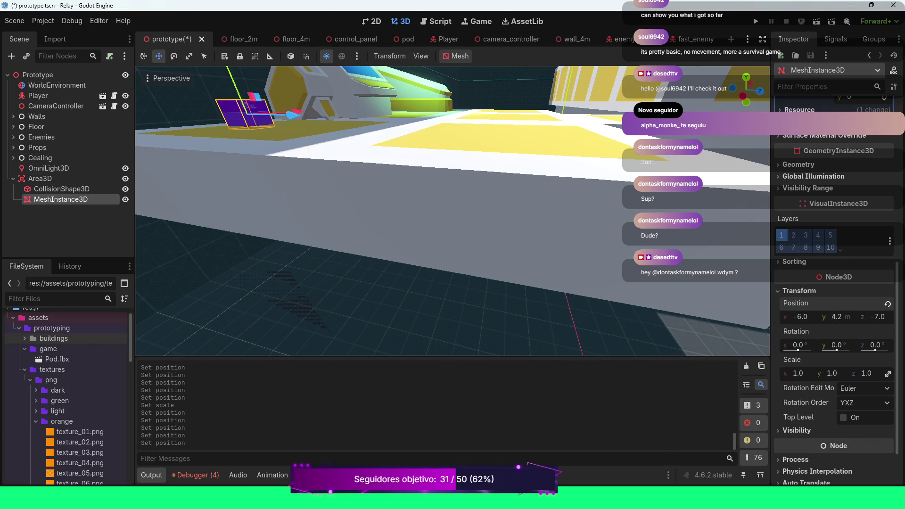
Step: Set the collision shape's Position y to 4.2 and save the scene
left_click(62, 189)
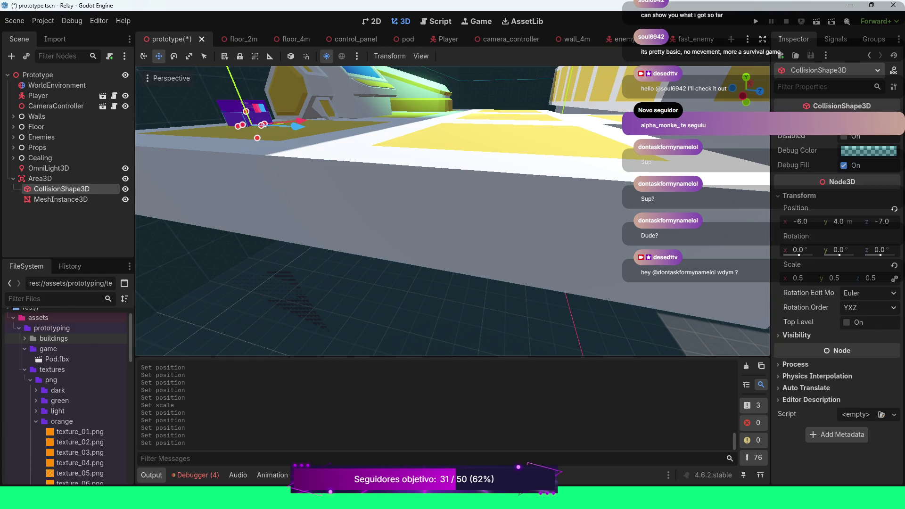
left_click(838, 221)
type("4")
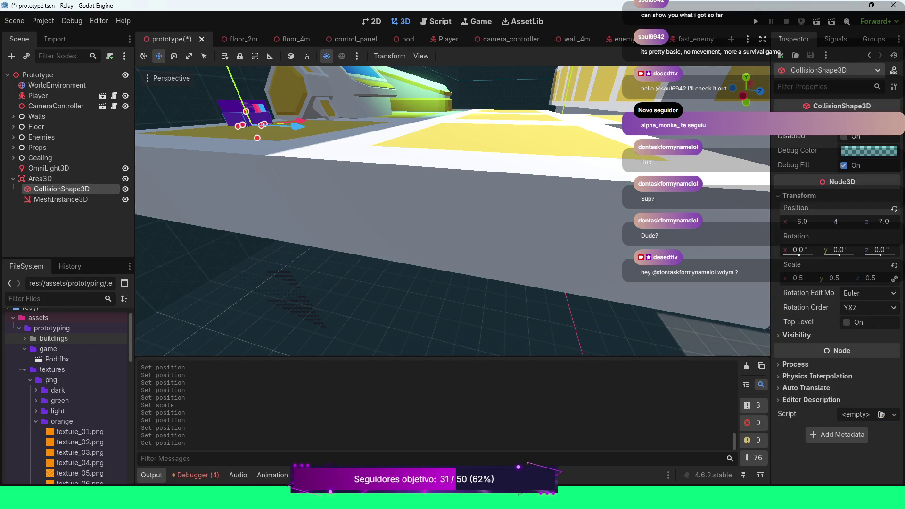
key("Return")
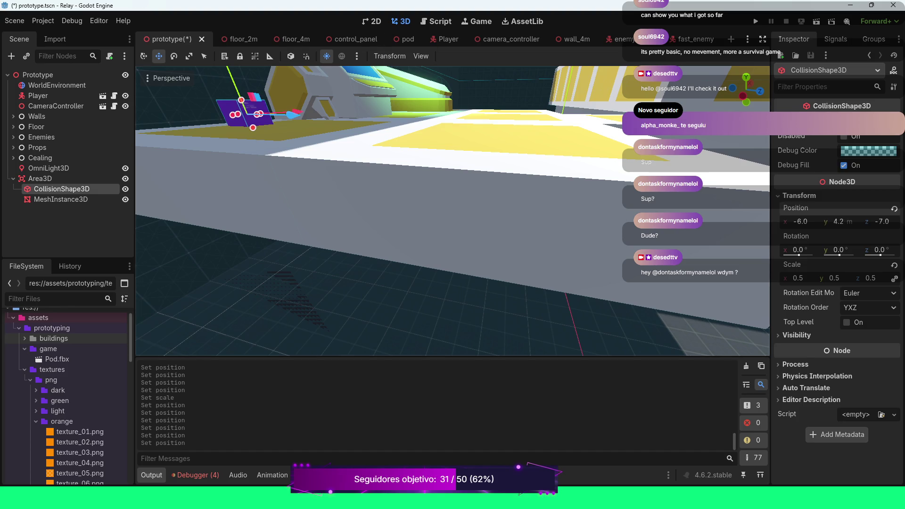
scroll(453, 211, "up", 5)
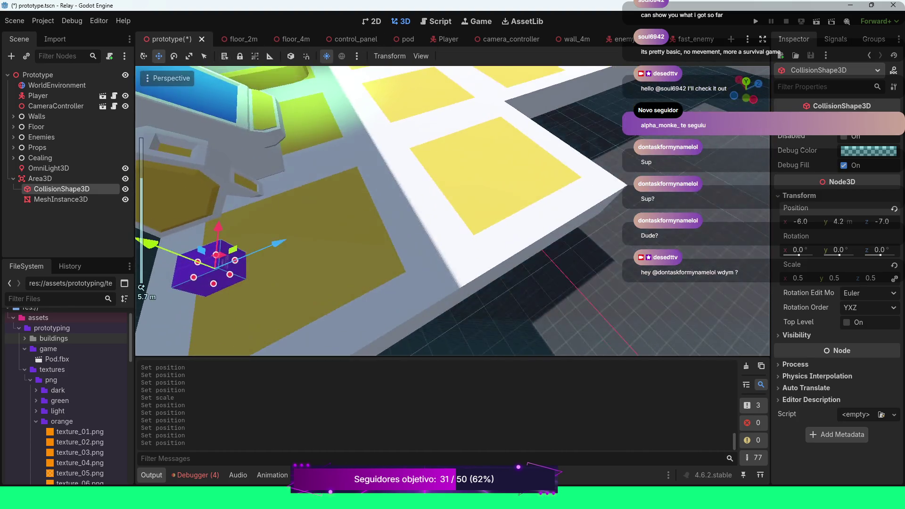
scroll(452, 211, "down", 5)
scroll(453, 211, "down", 1)
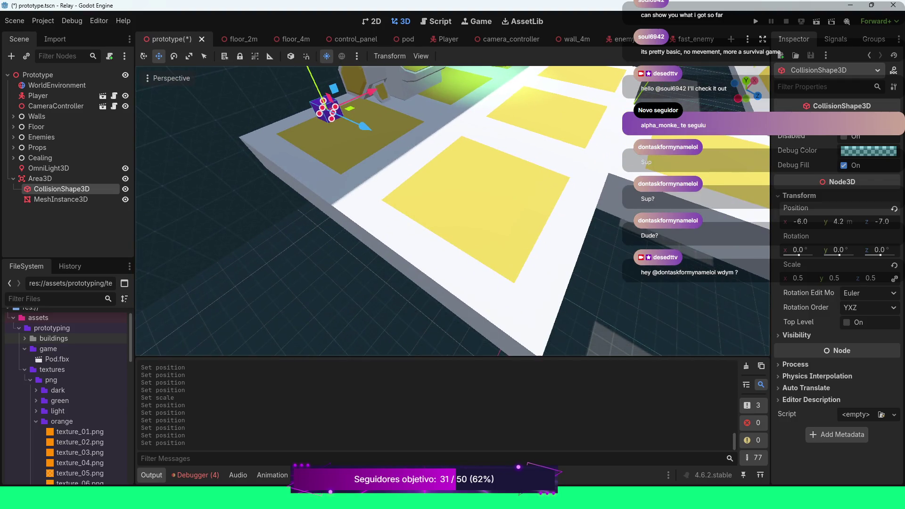
key("ctrl+s")
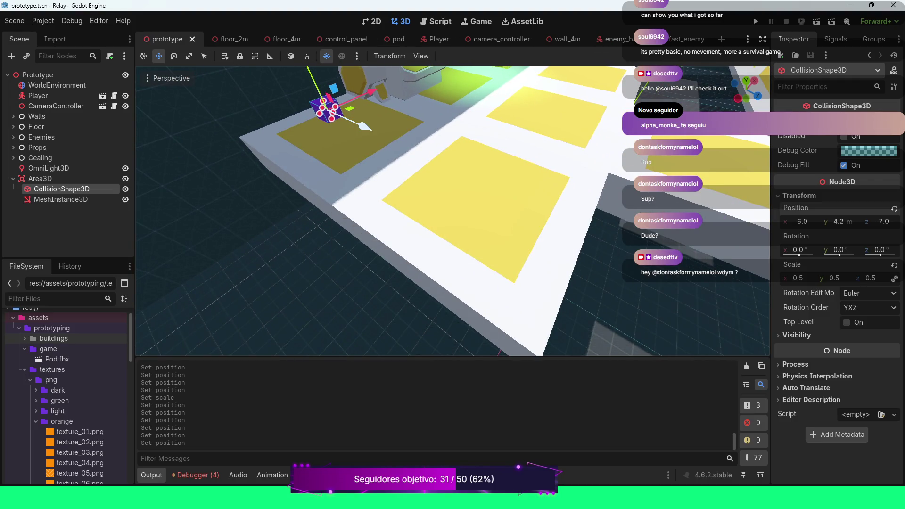
key("F5")
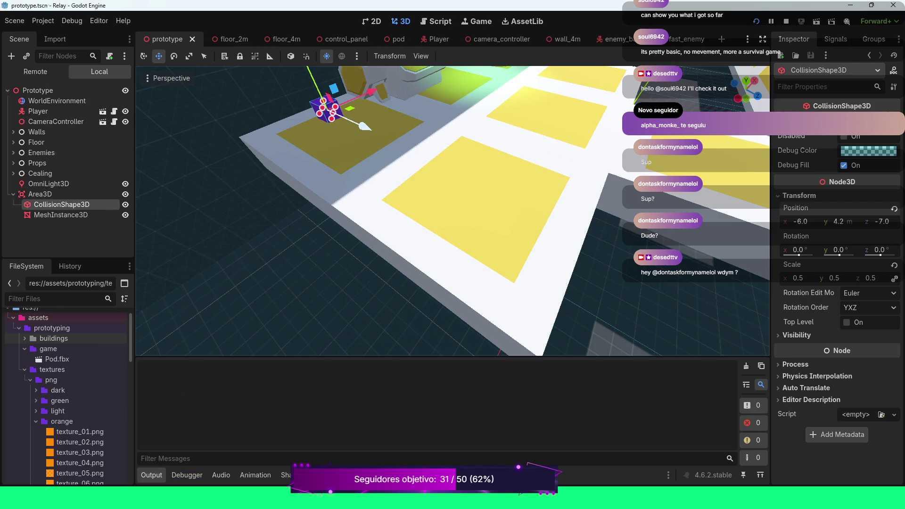
key("w")
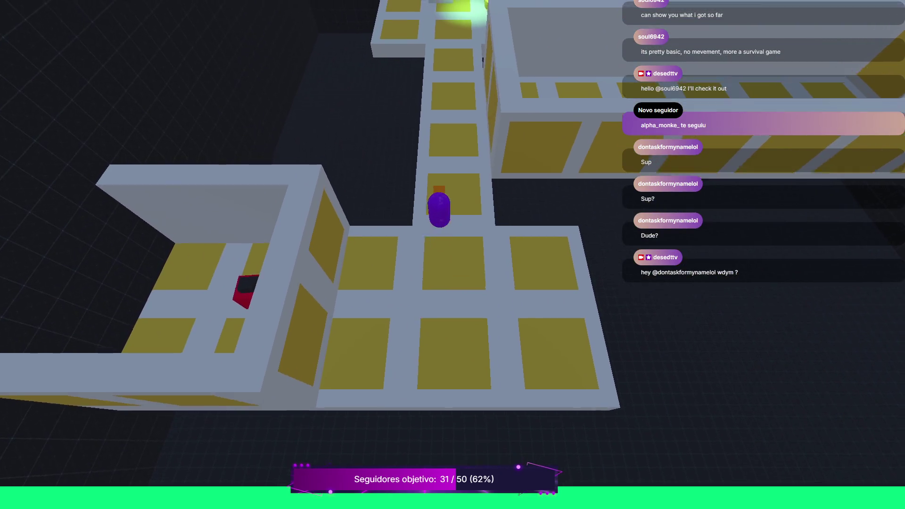
key("w")
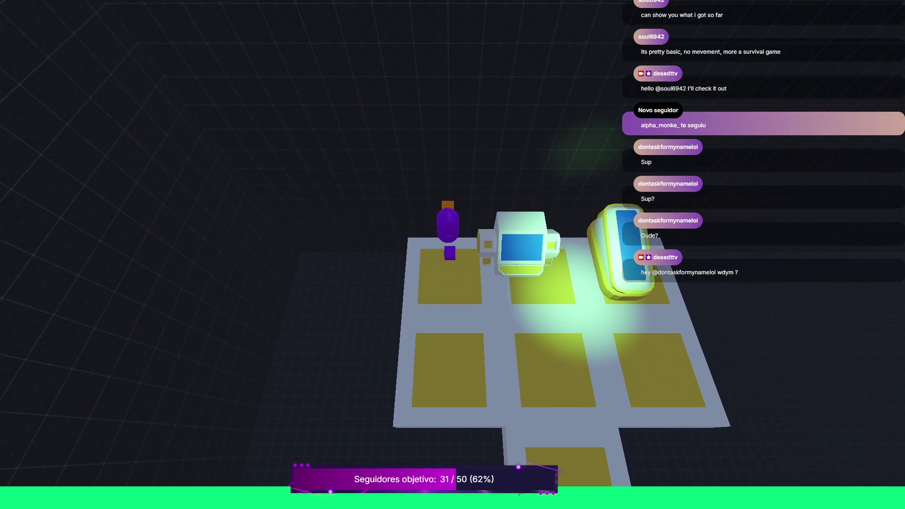
key("s")
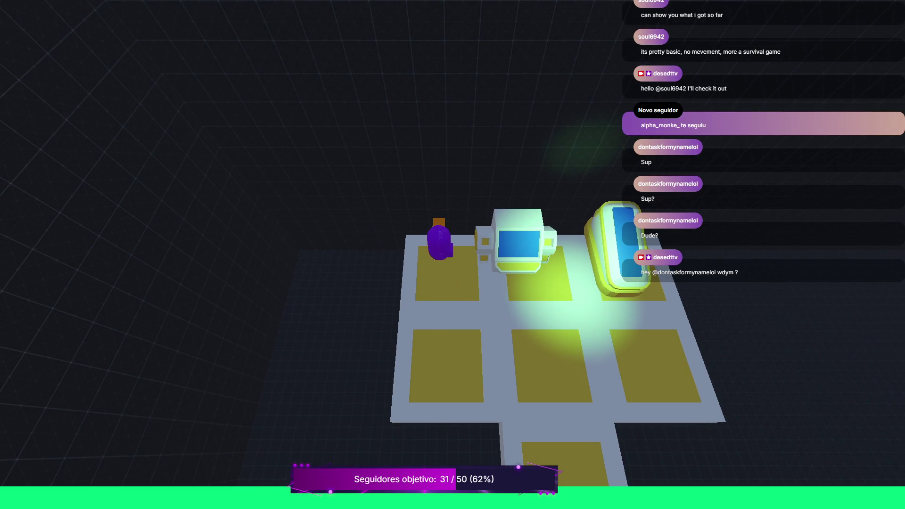
key("a")
key("w")
key("d")
key("s")
key("a")
key("s")
key("w")
key("s")
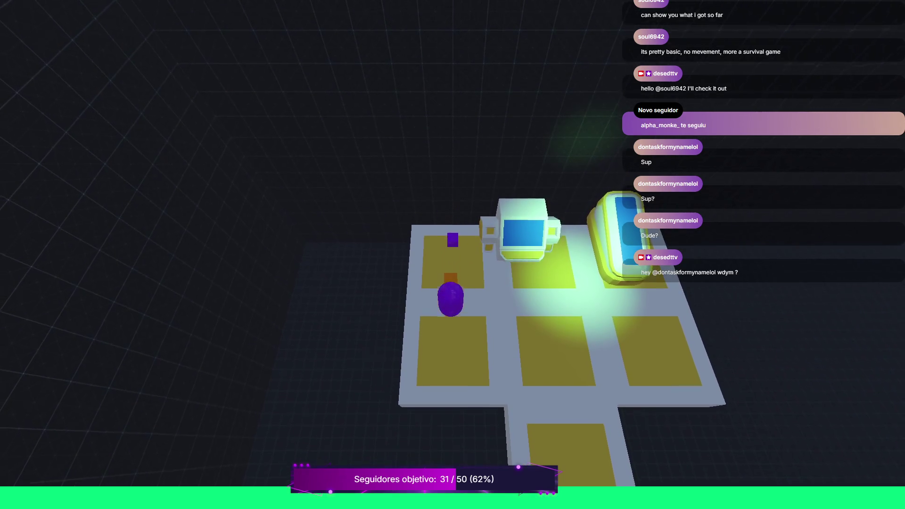
key("F8")
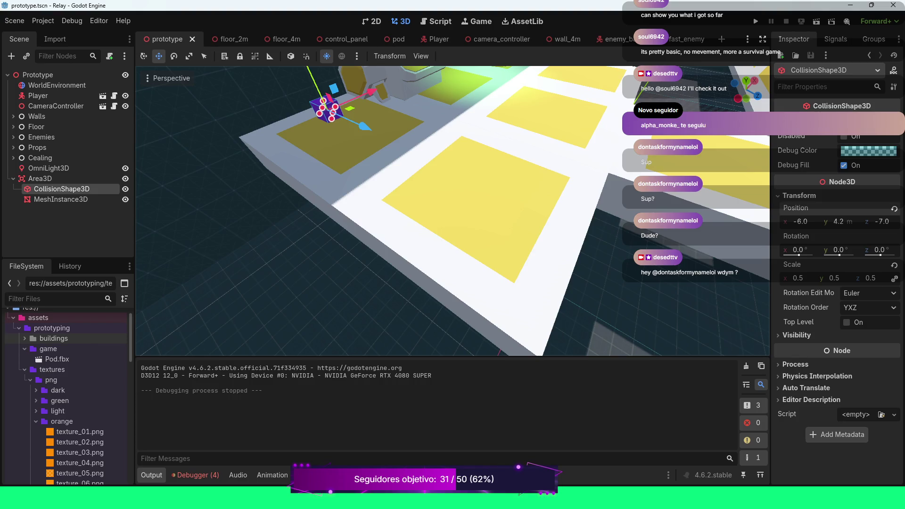
Step: Select the trigger's Area3D root and check its Transform values
key("w")
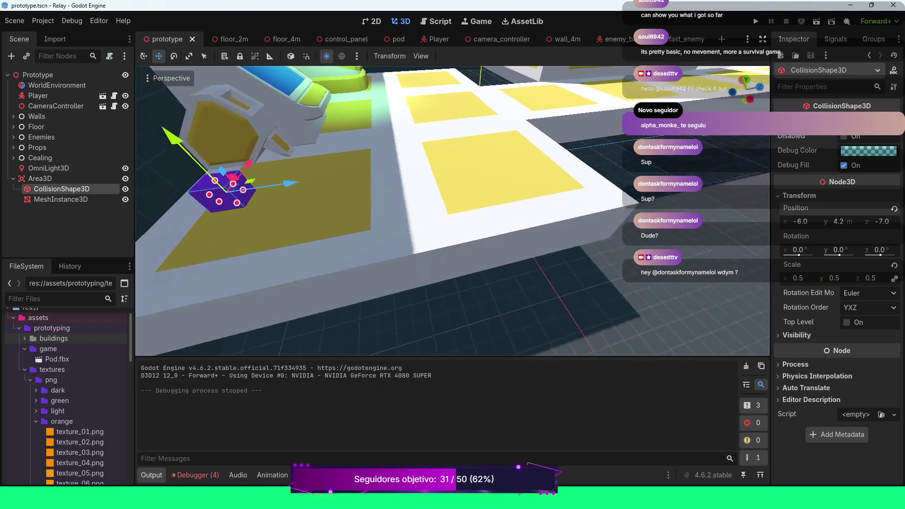
key("s")
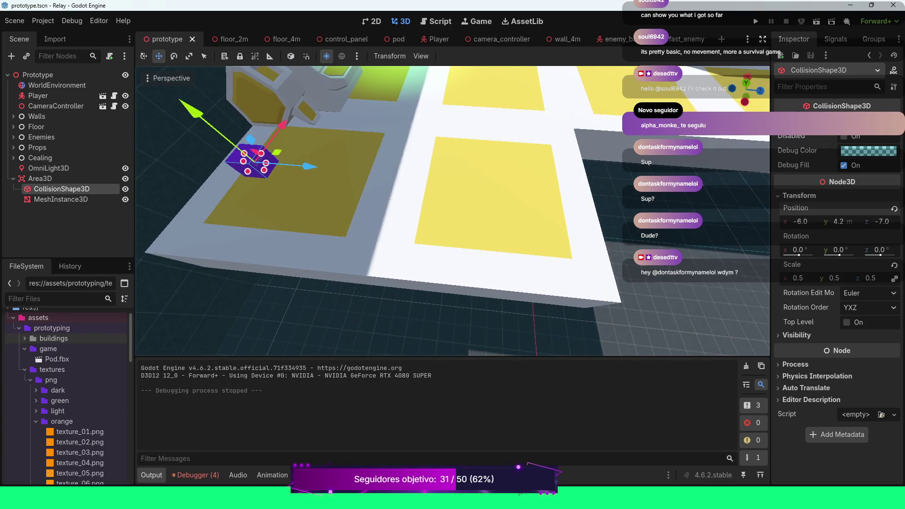
left_click(40, 178)
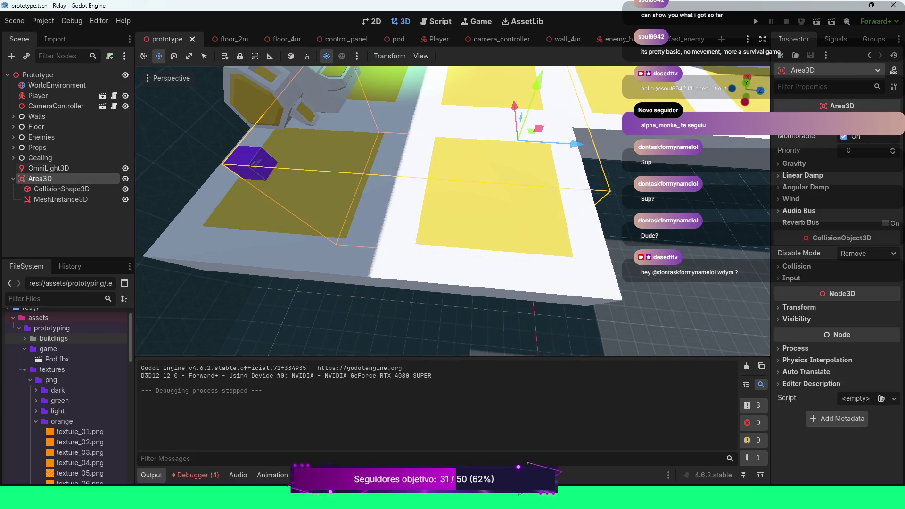
scroll(453, 211, "down", 5)
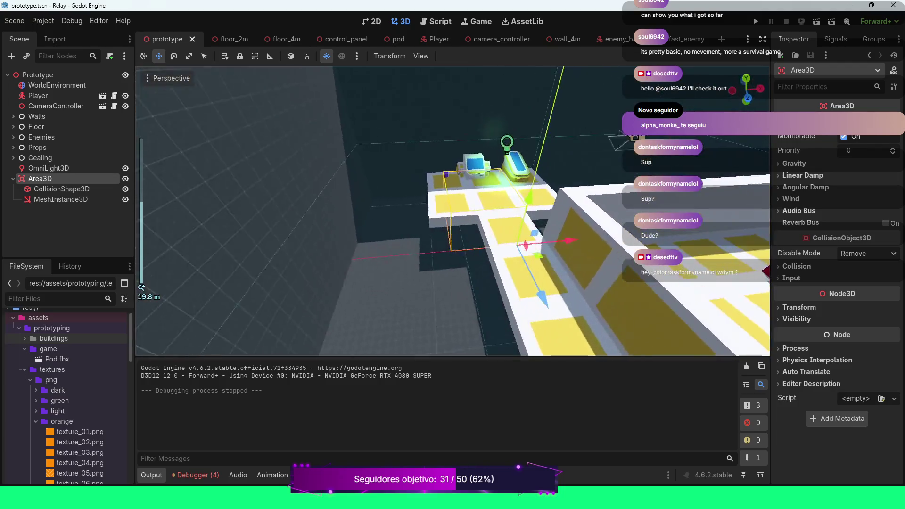
key("d")
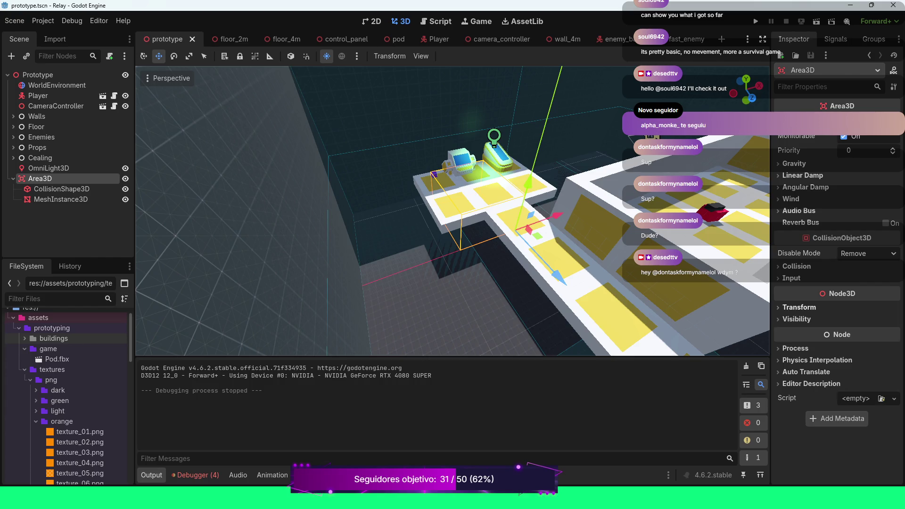
left_click(799, 307)
left_click(799, 307)
scroll(453, 211, "up", 5)
left_click_drag(453, 210, 452, 179)
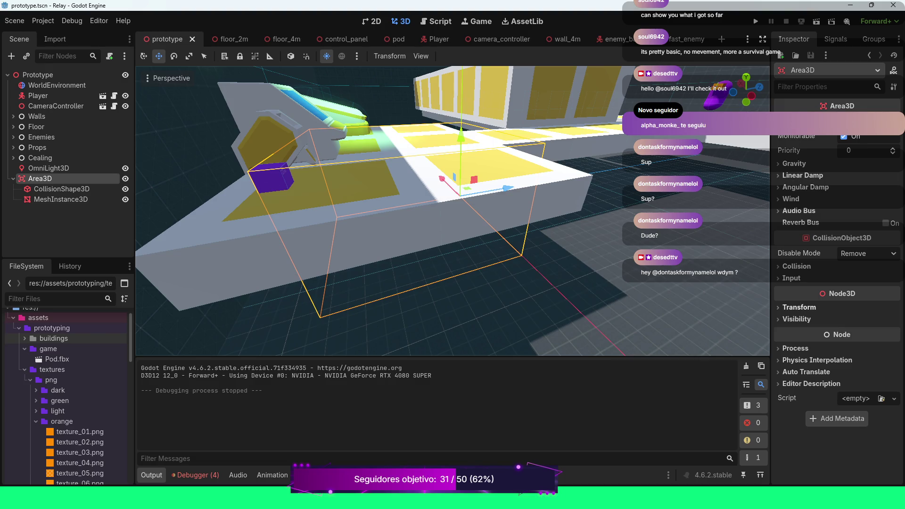
Step: Scale the Area3D trigger to 0.5, then undo back to full scale
left_click(799, 307)
left_click(797, 390)
type(".")
key("Return")
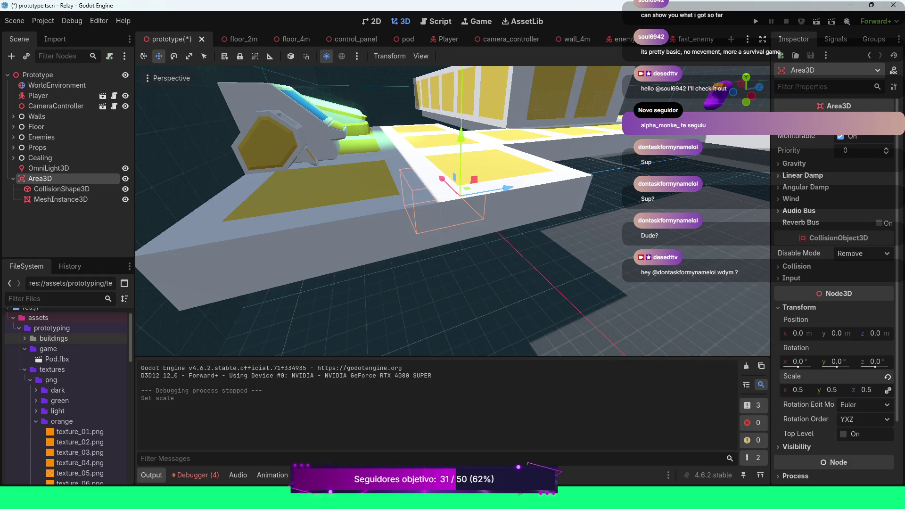
scroll(452, 211, "down", 3)
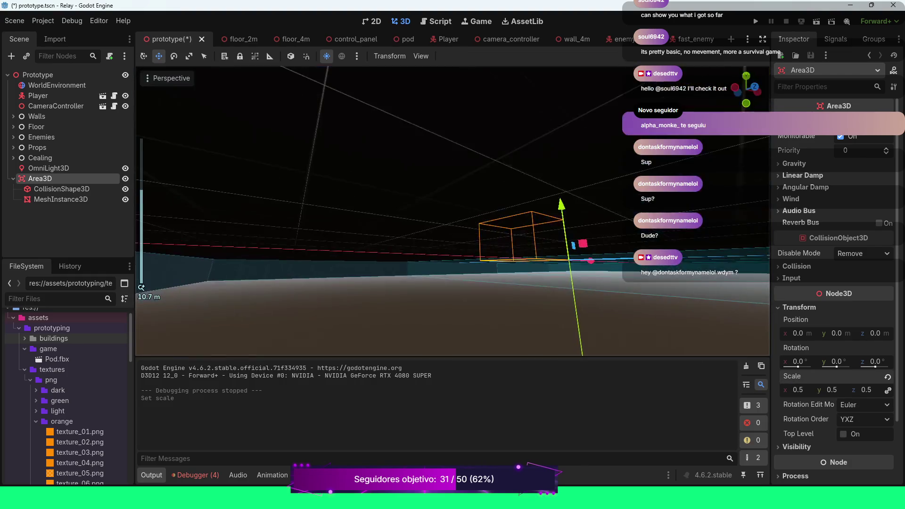
mouse_move(453, 211)
left_mouse_down()
mouse_move(462, 189)
mouse_move(443, 208)
mouse_move(429, 203)
left_mouse_up()
key("ctrl+z")
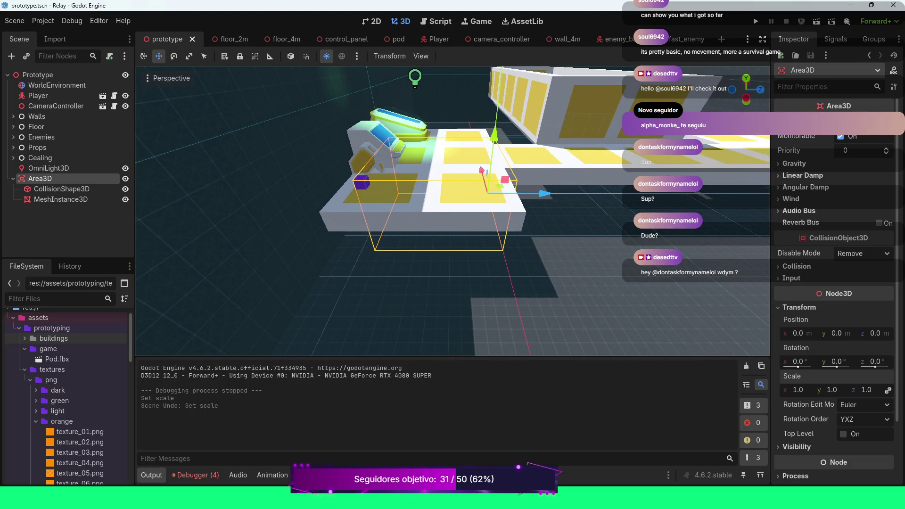
Step: Compare the cube mesh with the collision shape, checking the box size and framing it
left_click(61, 199)
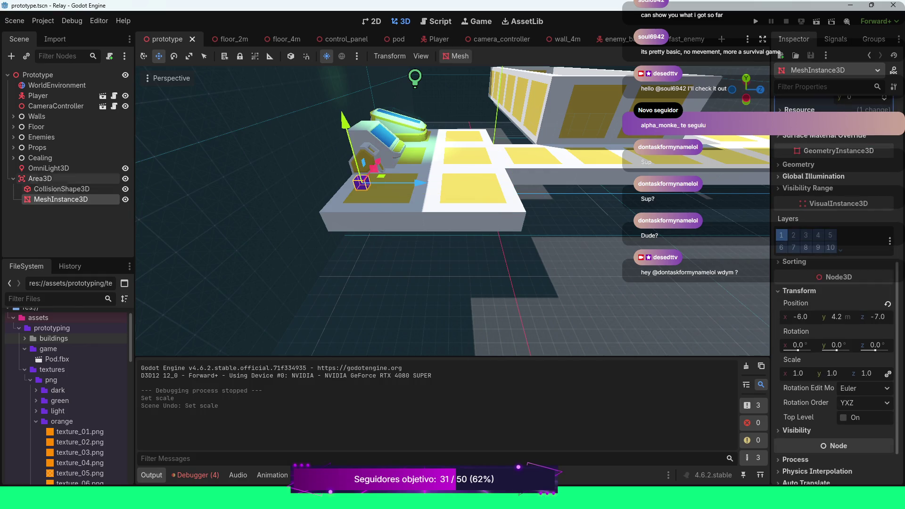
left_click(61, 188)
scroll(283, 208, "up", 4)
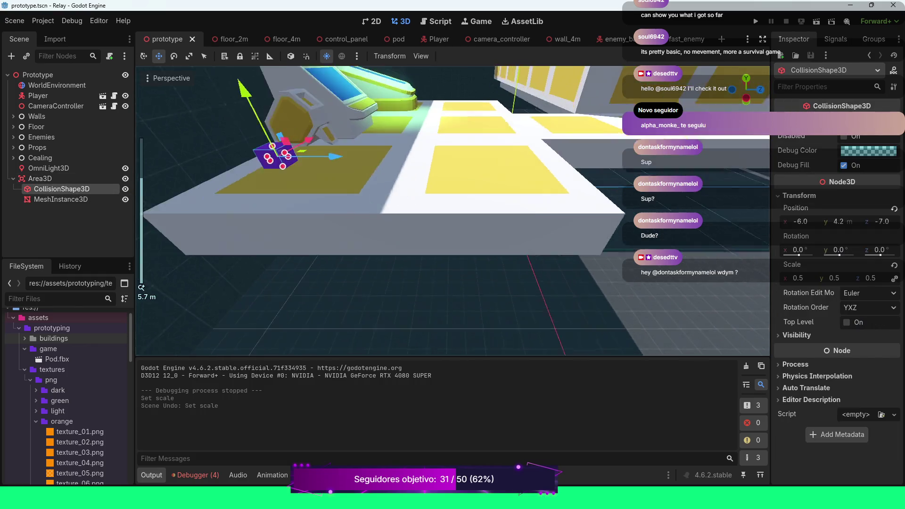
left_click_drag(453, 213, 388, 205)
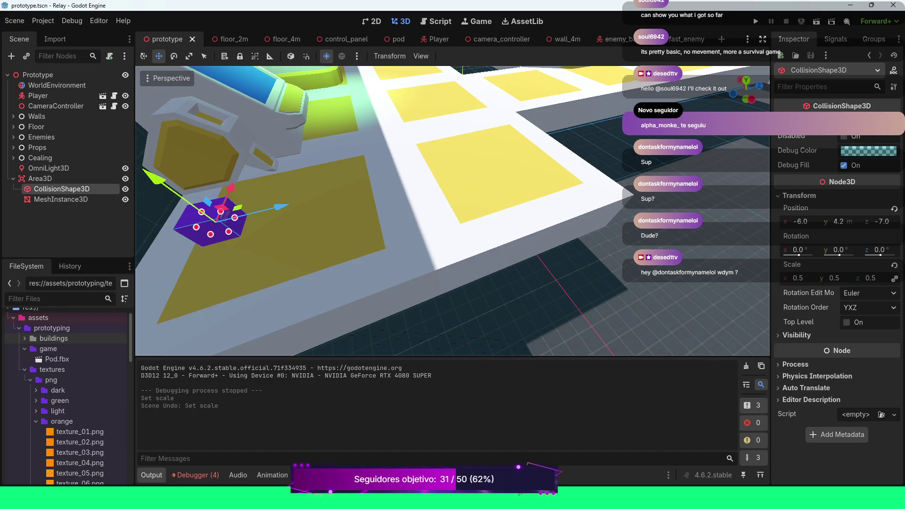
left_click(840, 123)
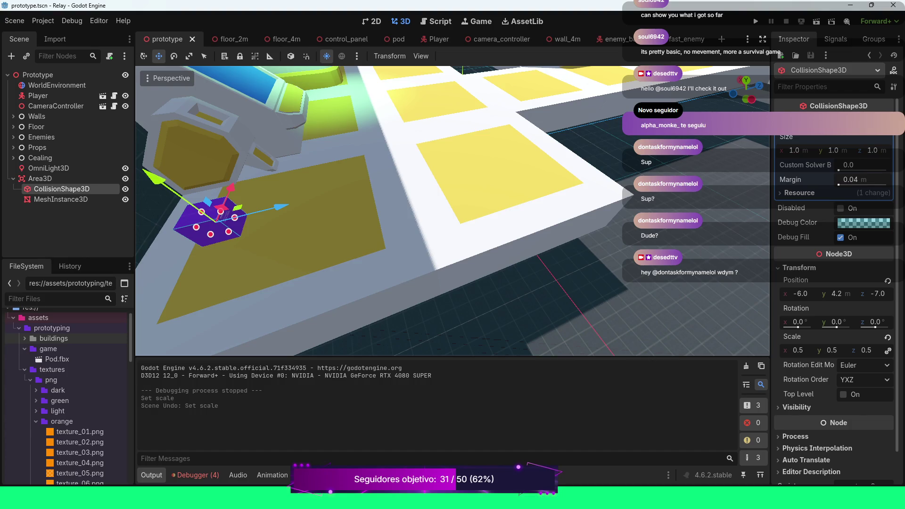
scroll(835, 283, "down", 1)
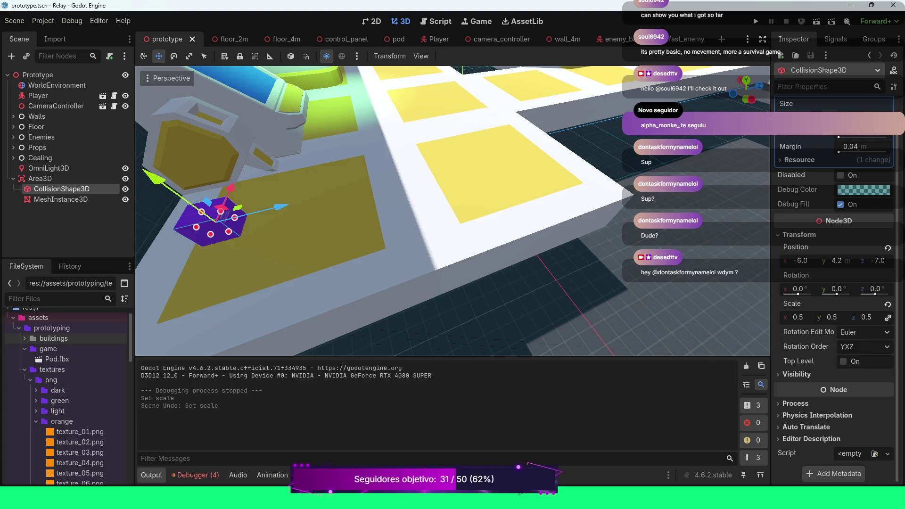
key("f")
scroll(453, 211, "up", 4)
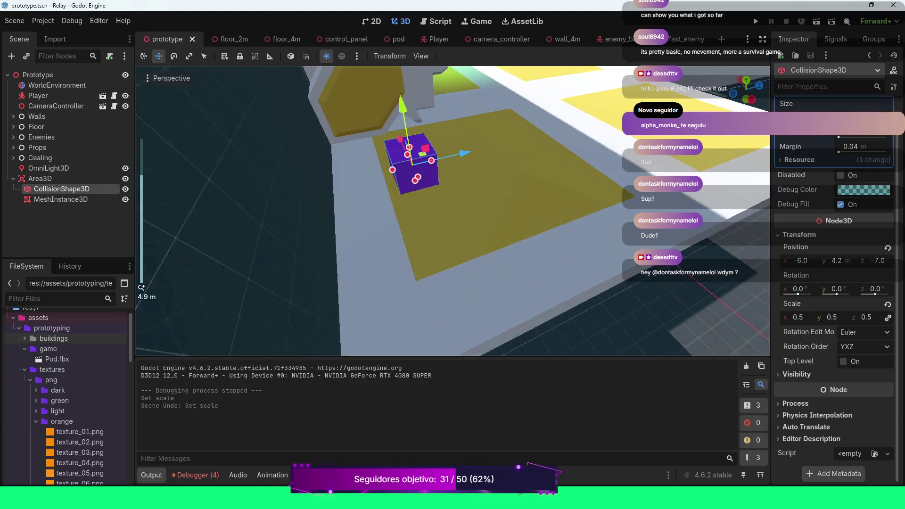
scroll(452, 211, "up", 2)
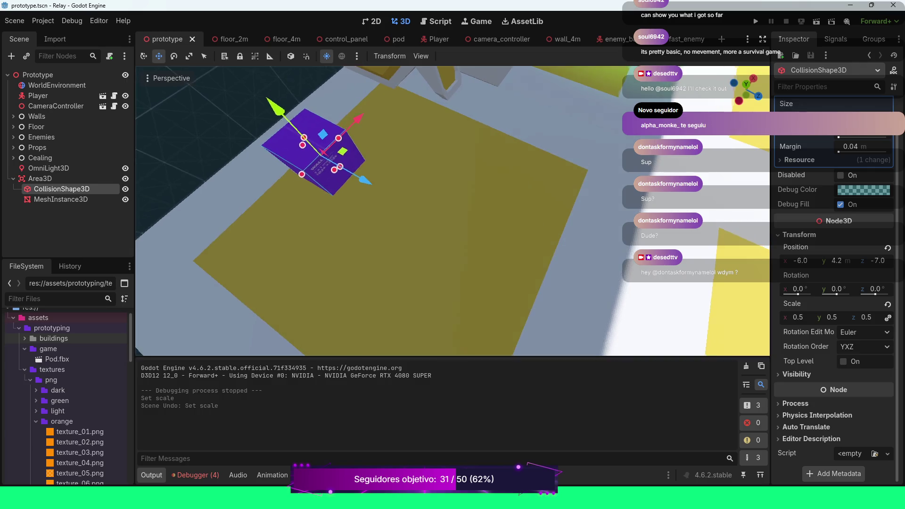
scroll(453, 211, "down", 5)
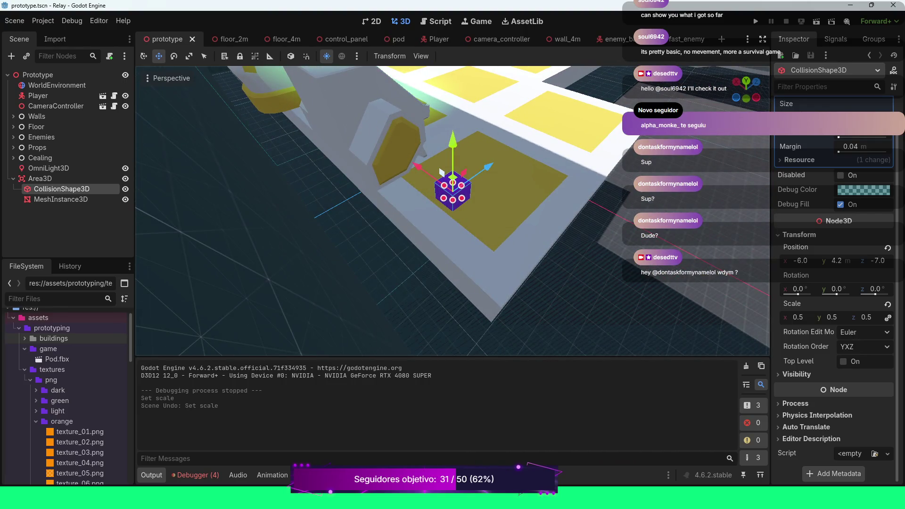
scroll(453, 211, "up", 5)
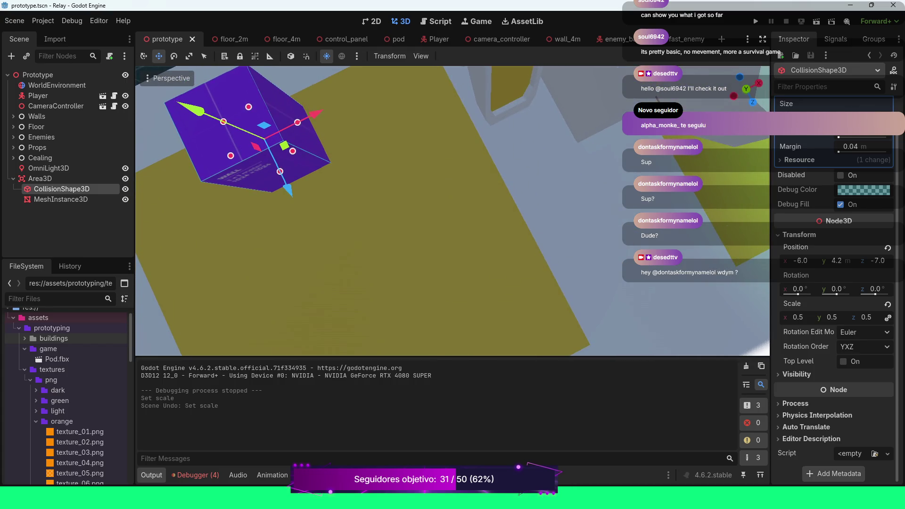
Step: Drag the mesh cube up slightly to about y 4.283
left_click(61, 199)
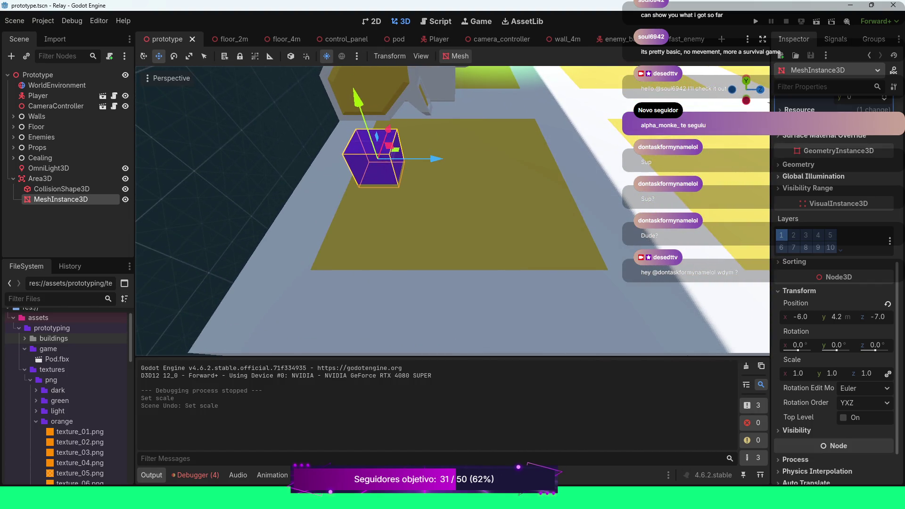
left_click_drag(358, 97, 356, 90)
left_click(61, 188)
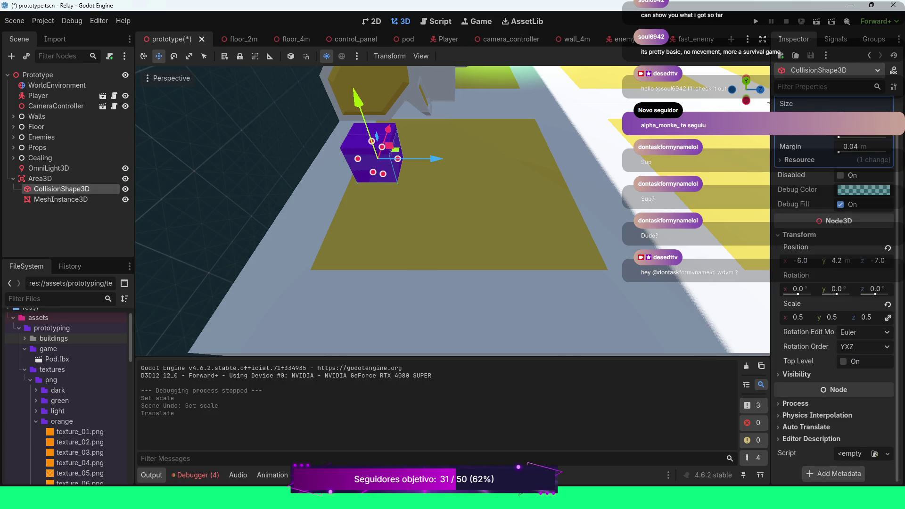
scroll(453, 211, "up", 8)
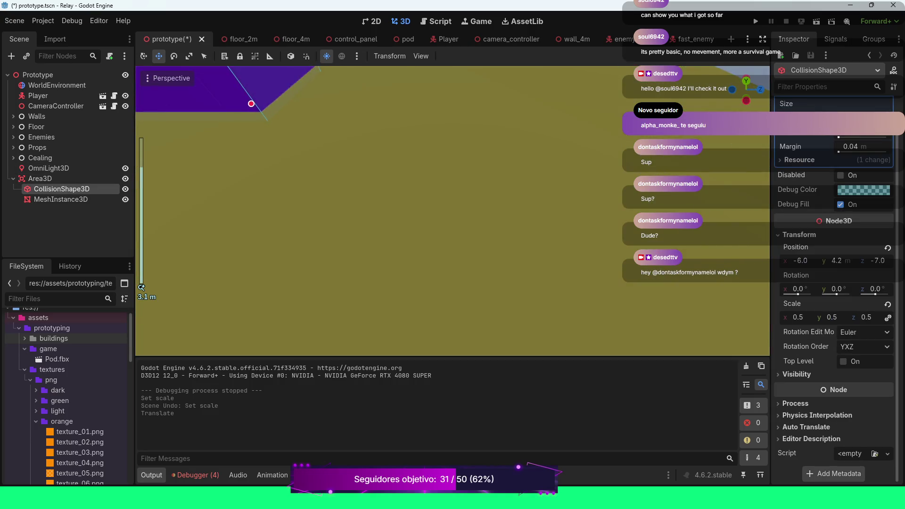
scroll(452, 210, "down", 8)
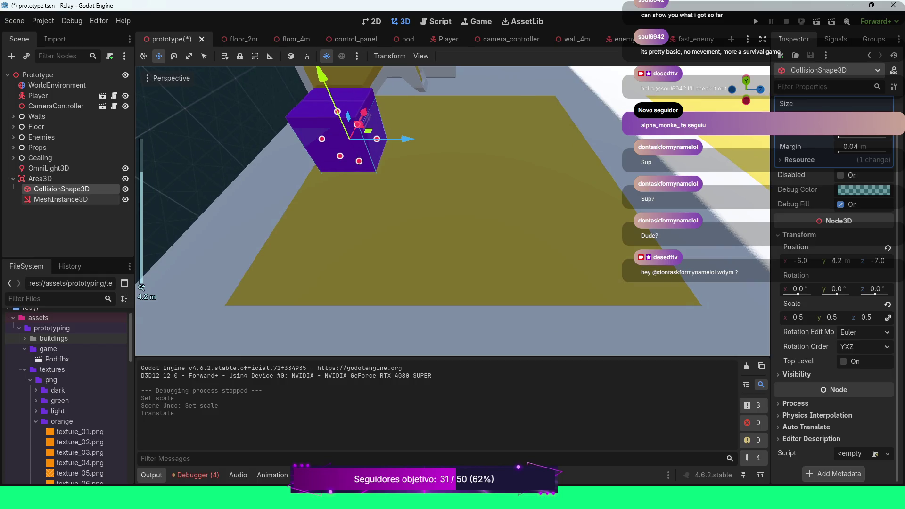
left_click(61, 199)
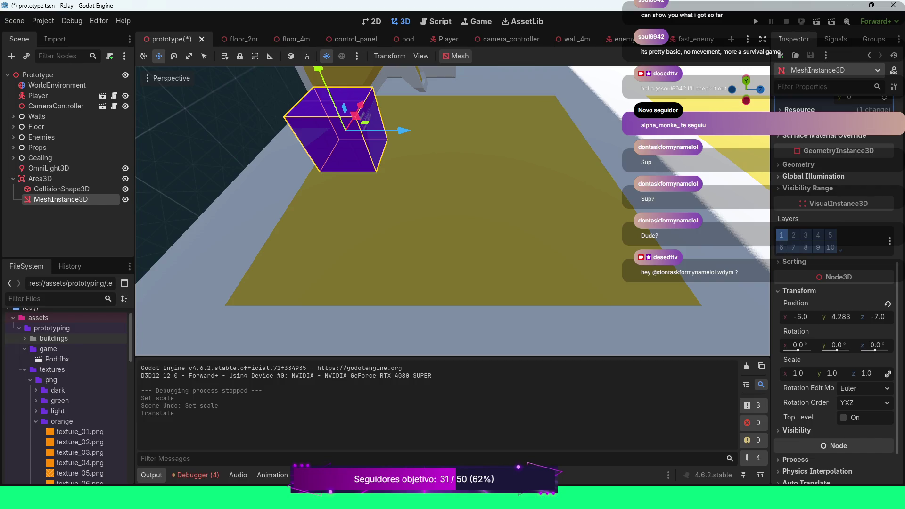
Step: Try a mesh Position y of 1, then undo it
left_click(840, 317)
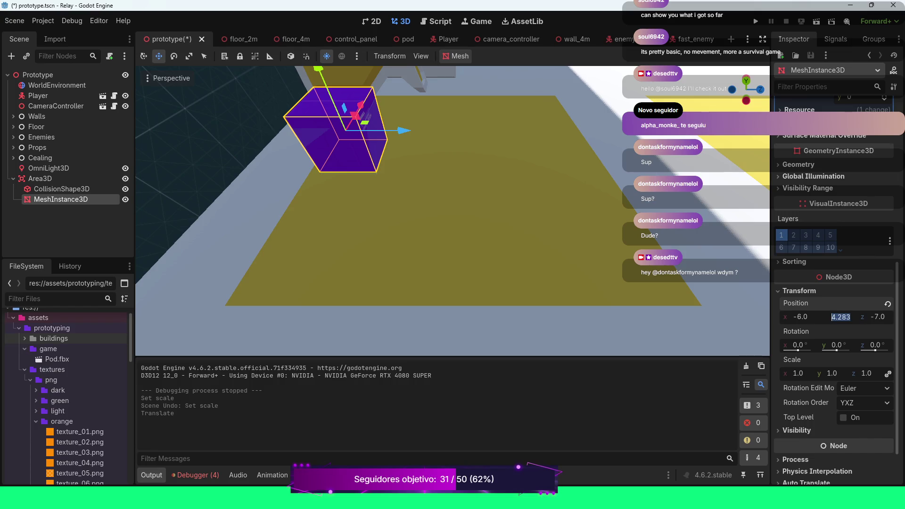
type("1")
key("Return")
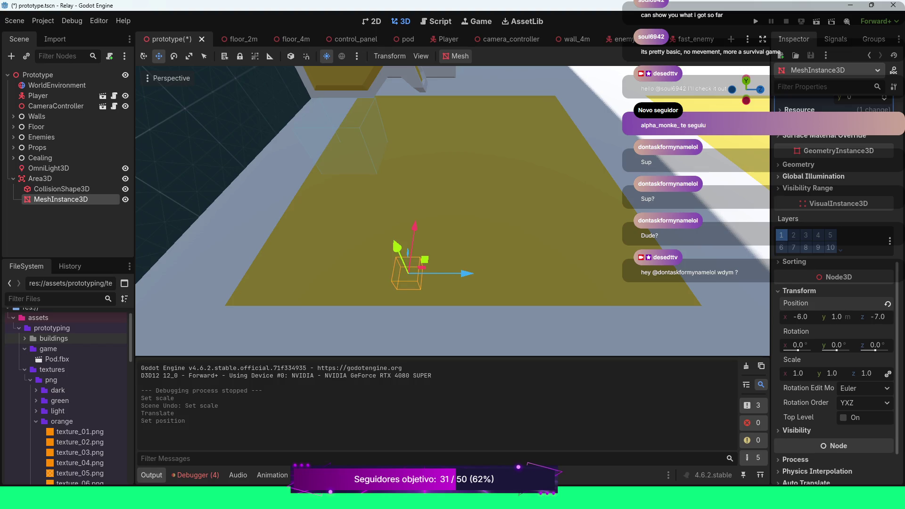
key("ctrl+z")
Step: View the floor tile Floor4M17, then the purple cube, straight from the front
left_click(472, 236)
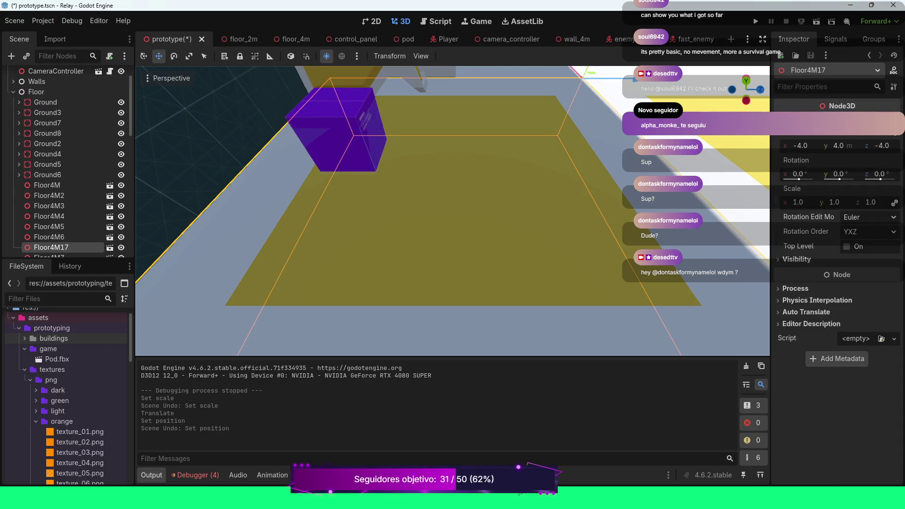
key("KP_1")
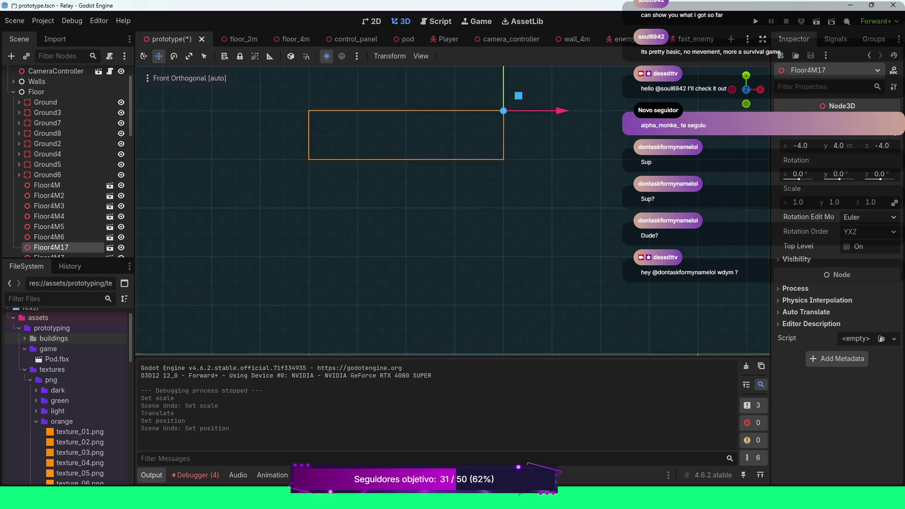
scroll(452, 211, "up", 5)
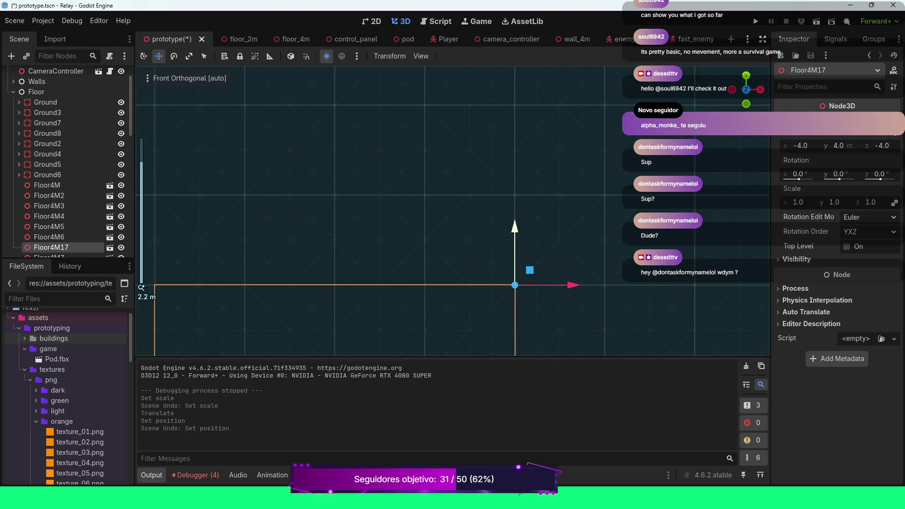
scroll(453, 211, "down", 2)
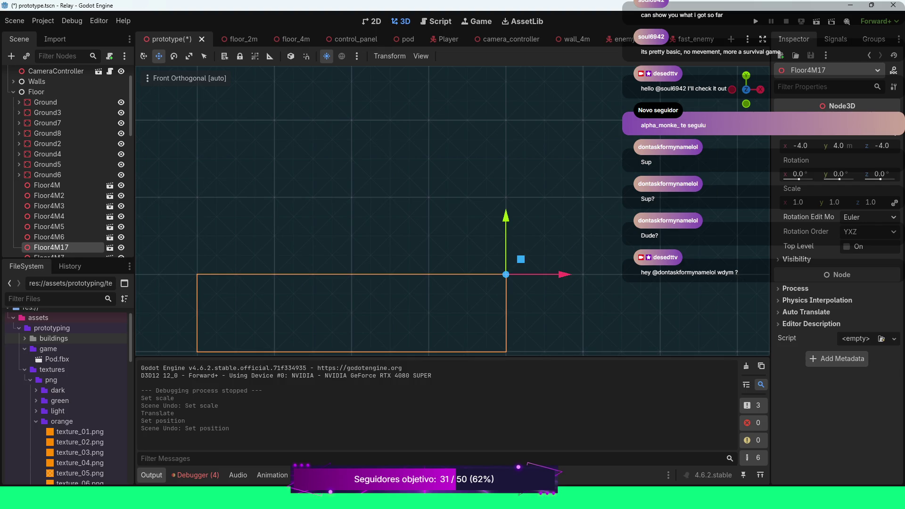
left_click_drag(453, 211, 472, 202)
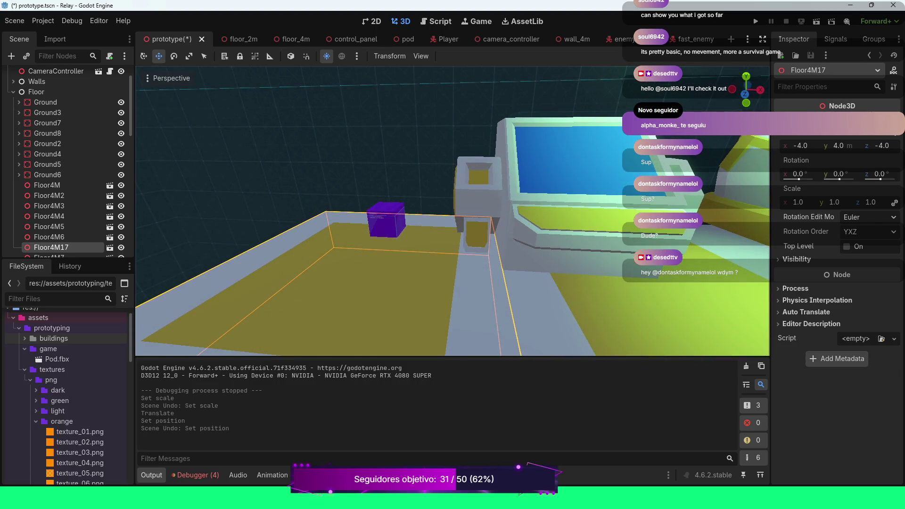
left_click(386, 219)
key("KP_1")
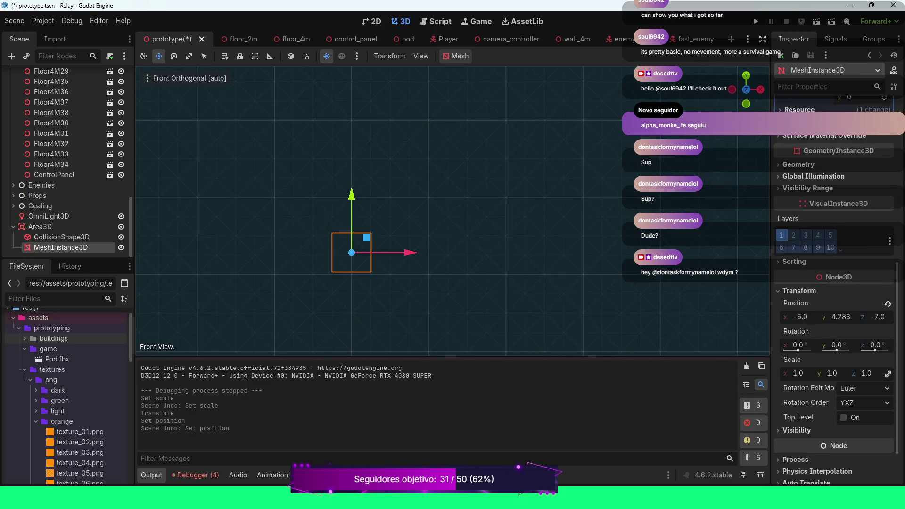
Step: Pan and zoom the front view around the cube and nudge it slightly downward
scroll(351, 253, "up", 3)
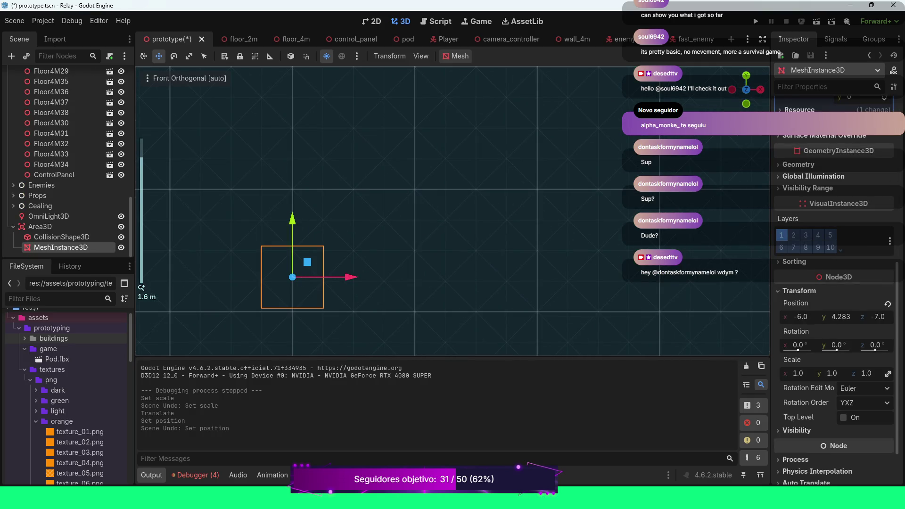
mouse_move(352, 252)
left_mouse_down()
mouse_move(427, 219)
mouse_move(452, 170)
left_mouse_up()
scroll(453, 211, "up", 4)
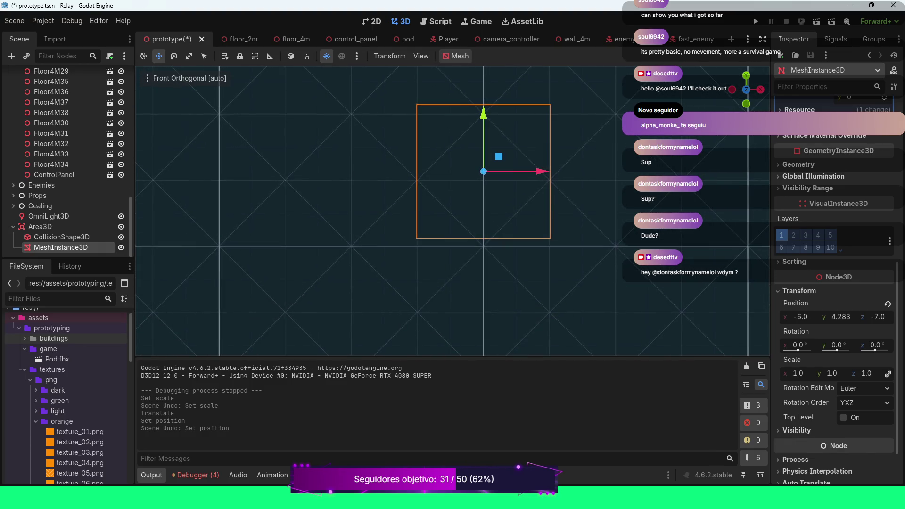
scroll(453, 211, "up", 2)
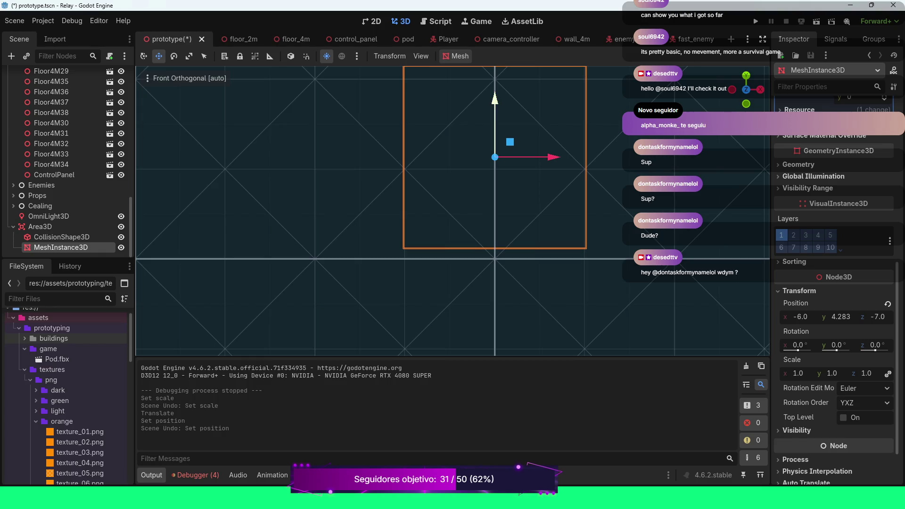
left_click_drag(495, 123, 495, 132)
scroll(453, 211, "down", 4)
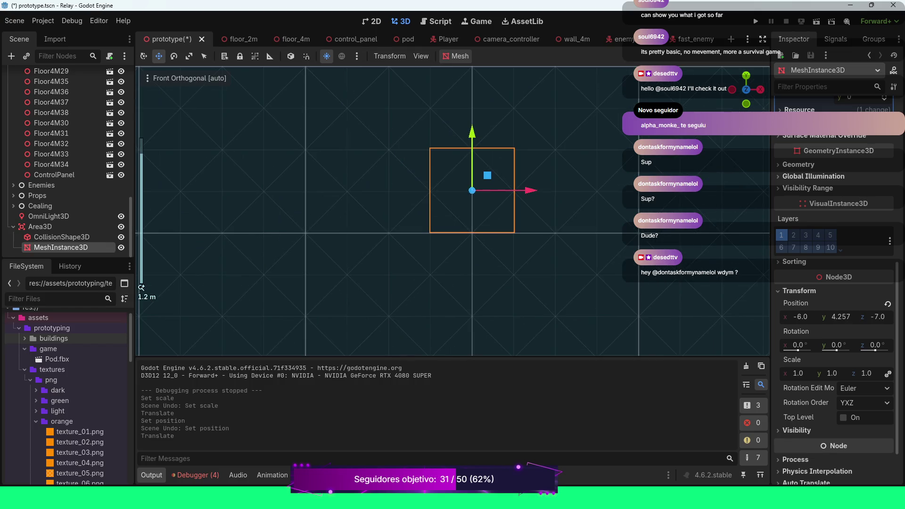
Step: Set the MeshInstance3D's Transform Position Y to 4.26
left_click(841, 317)
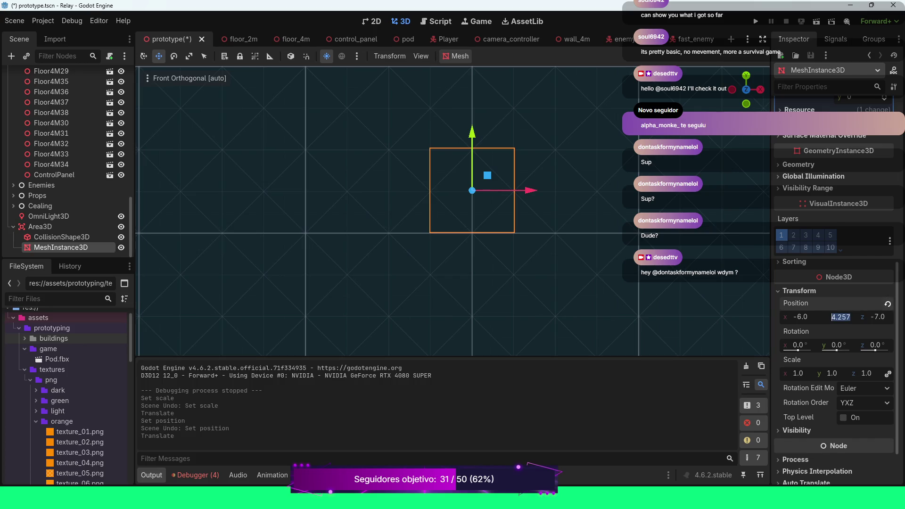
type("4")
key("Return")
left_click(839, 317)
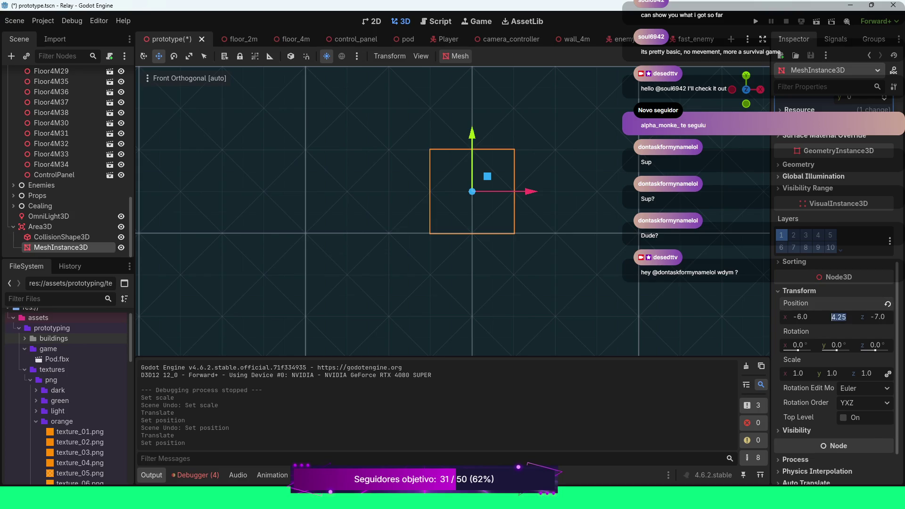
type("4.26")
key("Return")
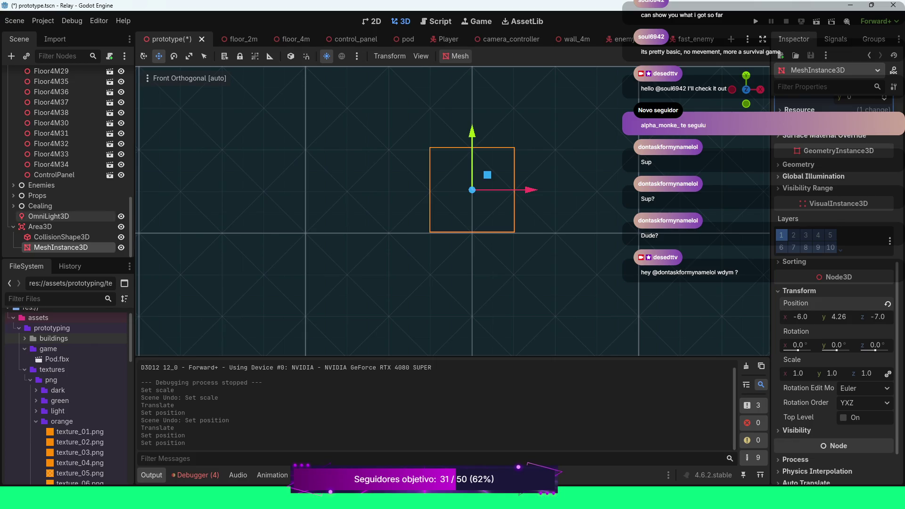
left_click(61, 237)
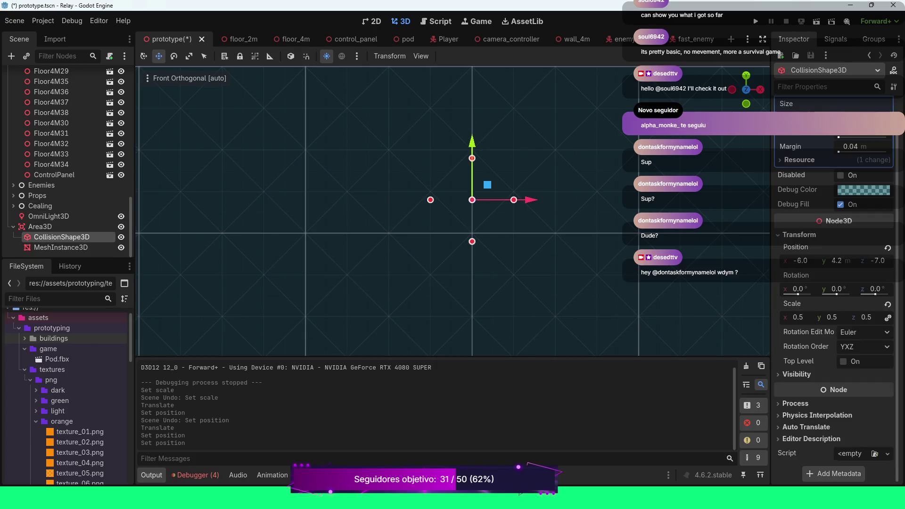
Step: Set the CollisionShape3D's Position Y to 4.26, then view the box in perspective
left_click(836, 261)
type("4.26")
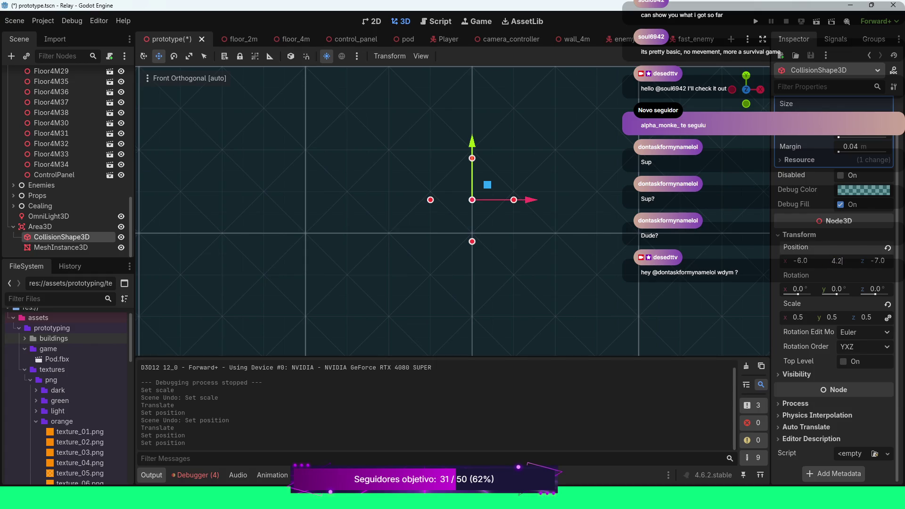
key("Return")
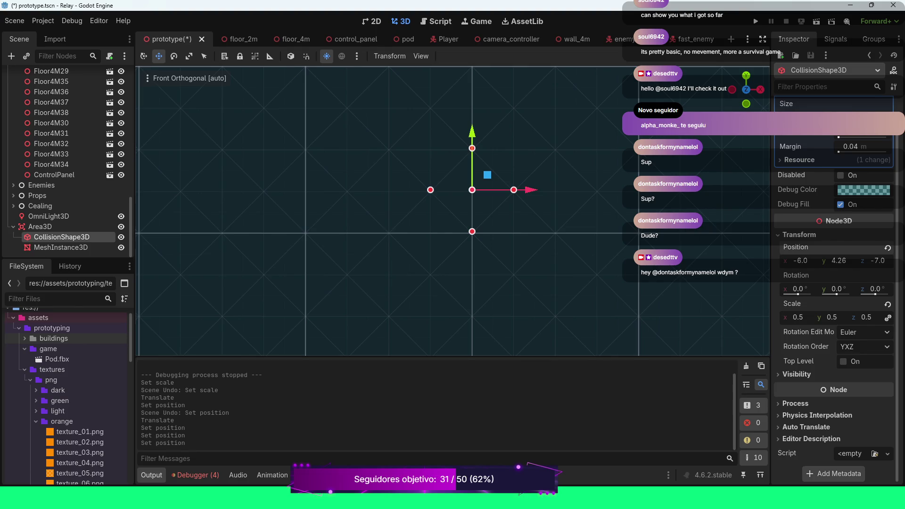
scroll(453, 211, "down", 4)
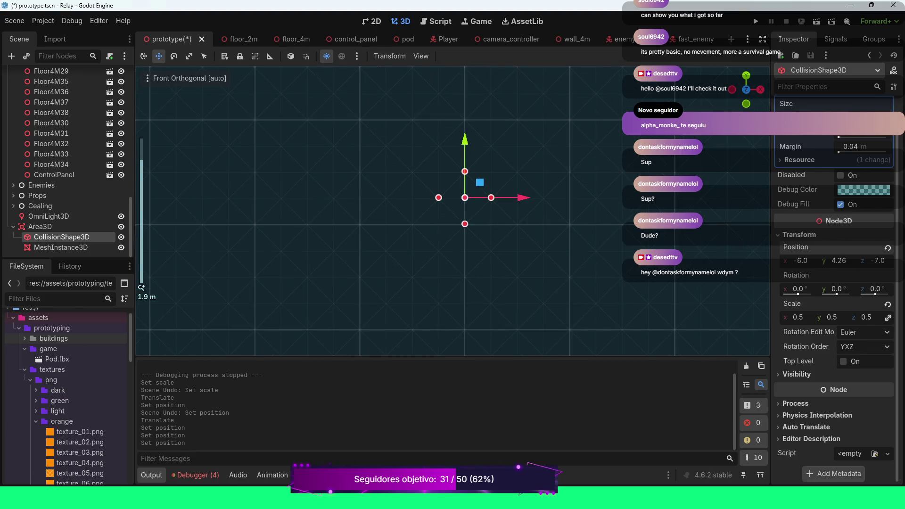
mouse_move(452, 211)
left_mouse_down()
mouse_move(505, 191)
mouse_move(456, 201)
left_mouse_up()
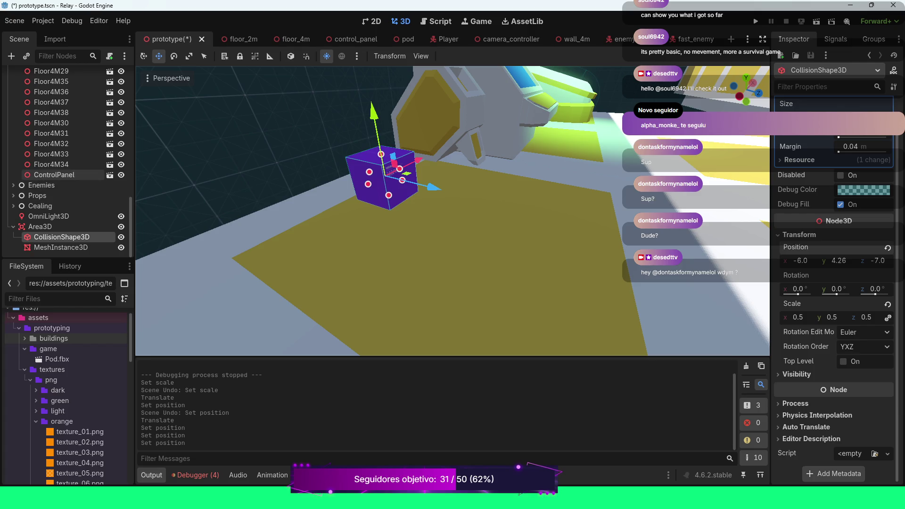
scroll(61, 136, "up", 5)
scroll(61, 137, "down", 5)
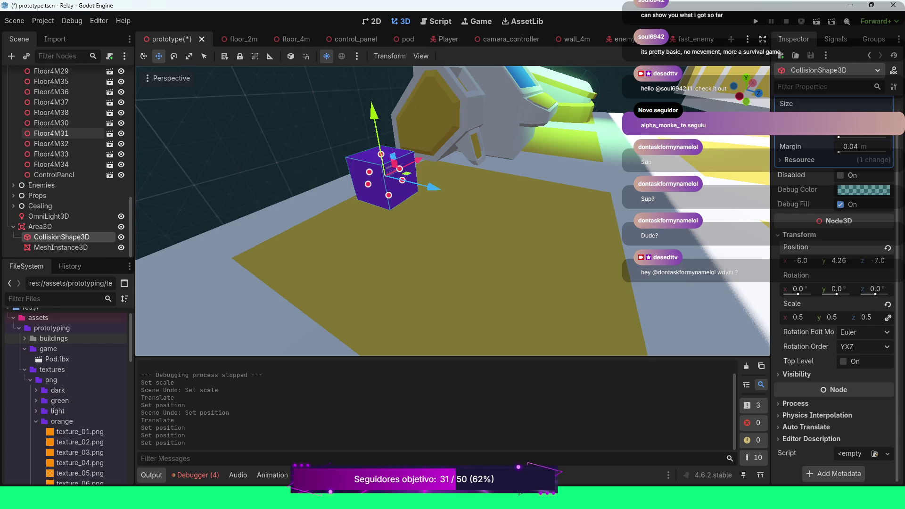
Step: Delete the Area3D node with its collision shape and mesh children, then collapse Floor
left_click(40, 227)
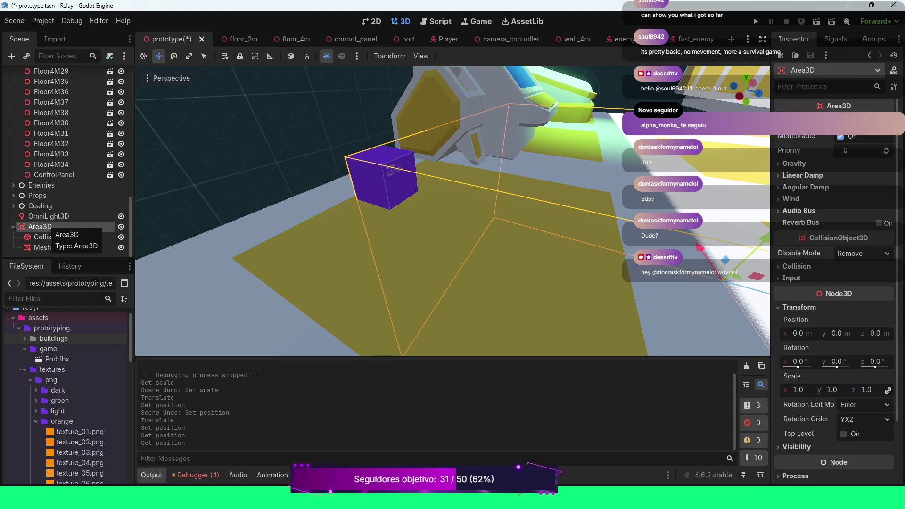
key("f")
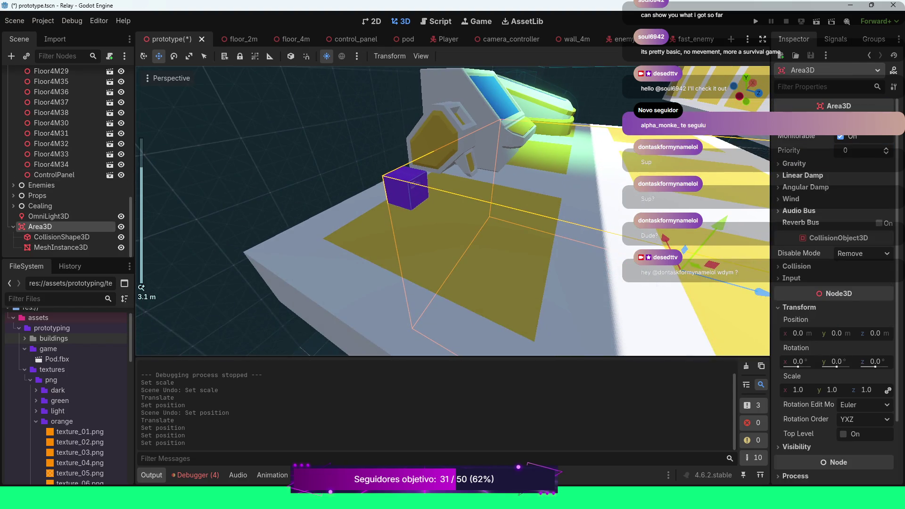
scroll(452, 211, "down", 10)
scroll(452, 210, "up", 15)
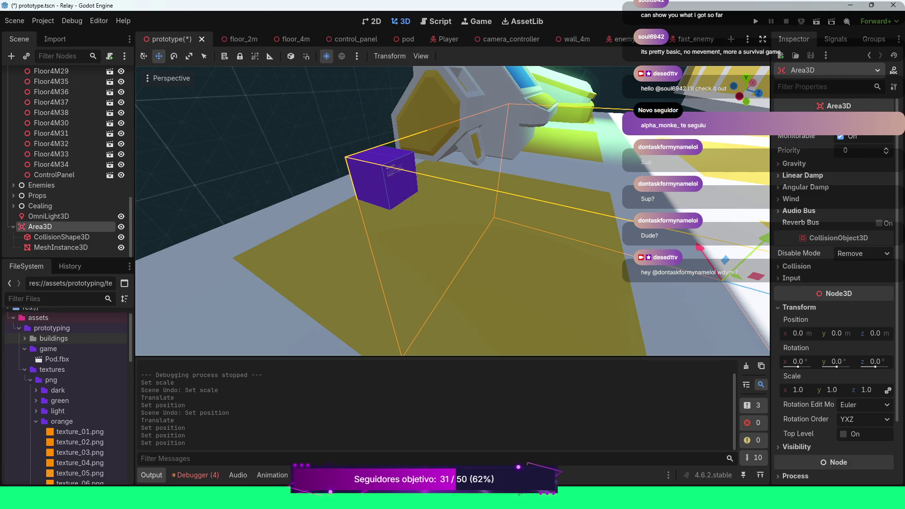
left_click(12, 226)
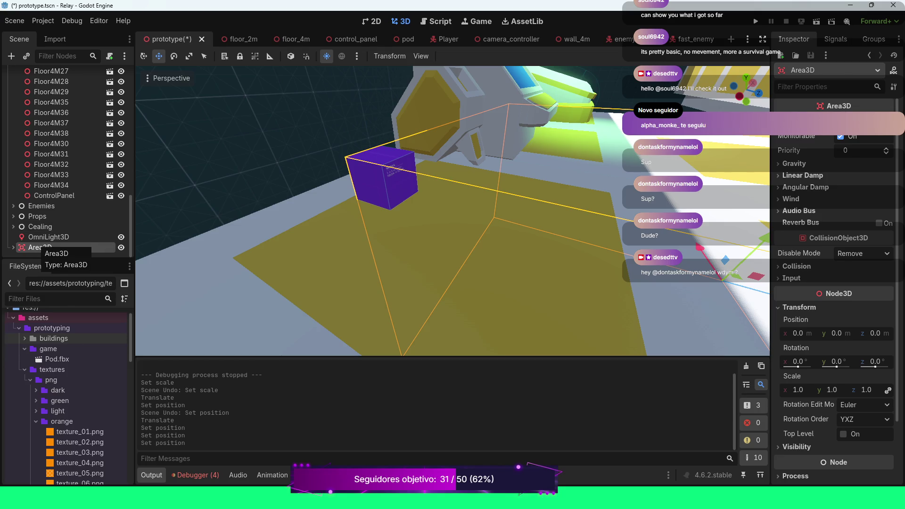
key("Delete")
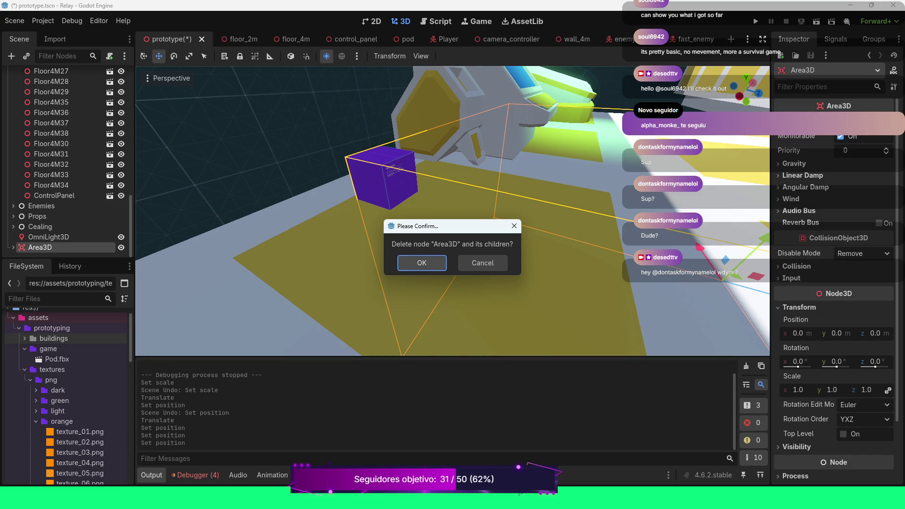
key("Return")
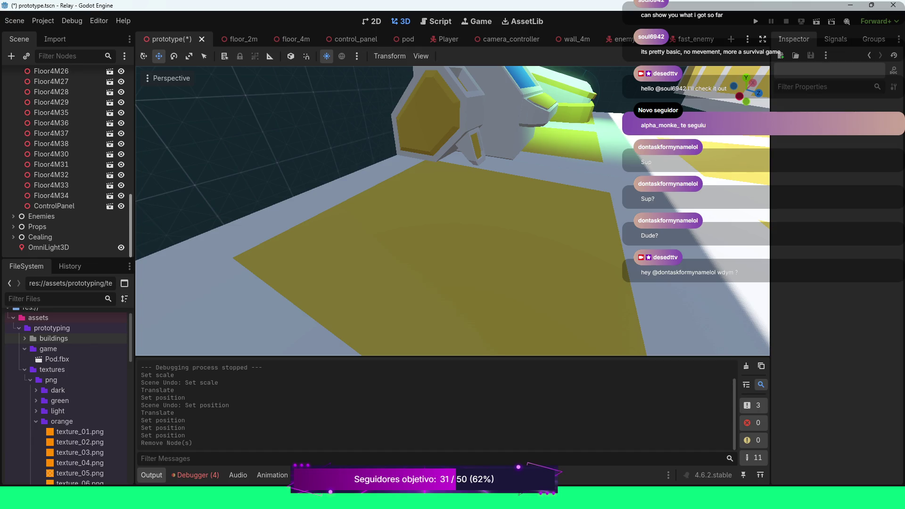
scroll(66, 161, "up", 8)
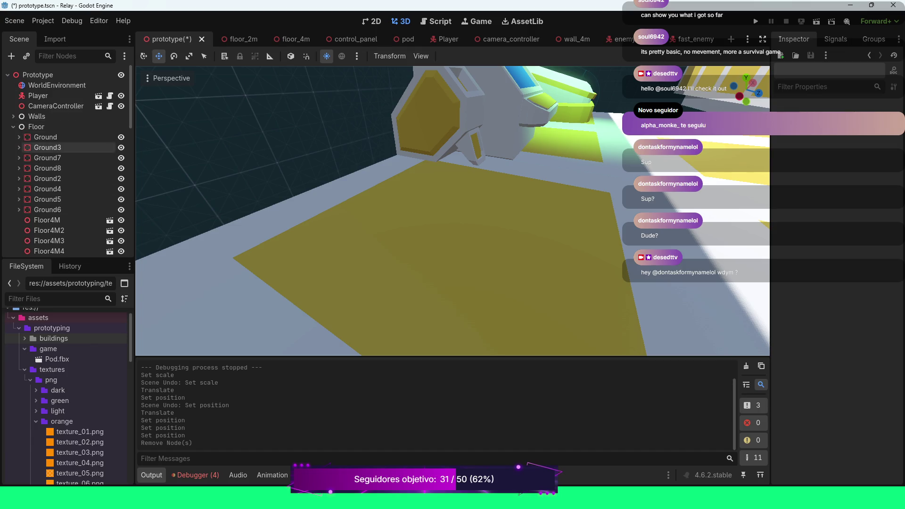
left_click(14, 126)
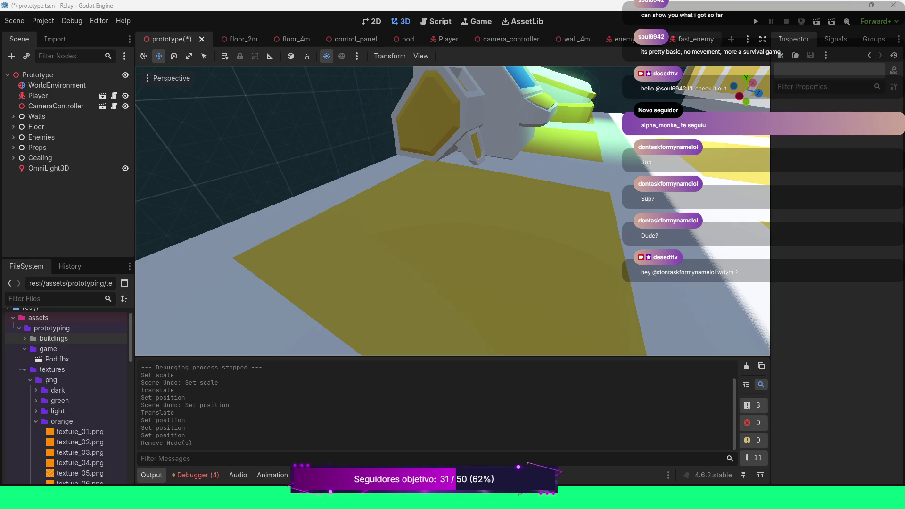
Step: Start a new empty scene with the + button beside the scene tabs
left_click(732, 40)
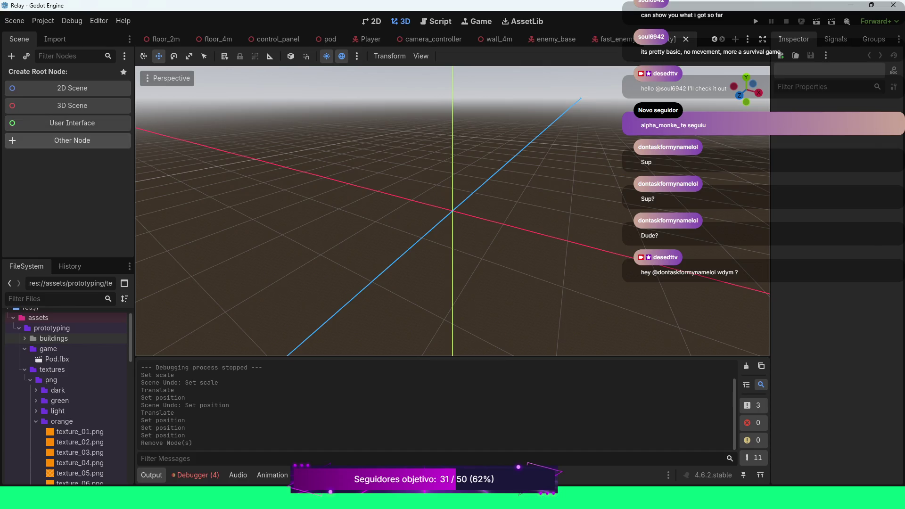
Step: Create a Node3D root node for the new scene through Other Node
left_click(72, 140)
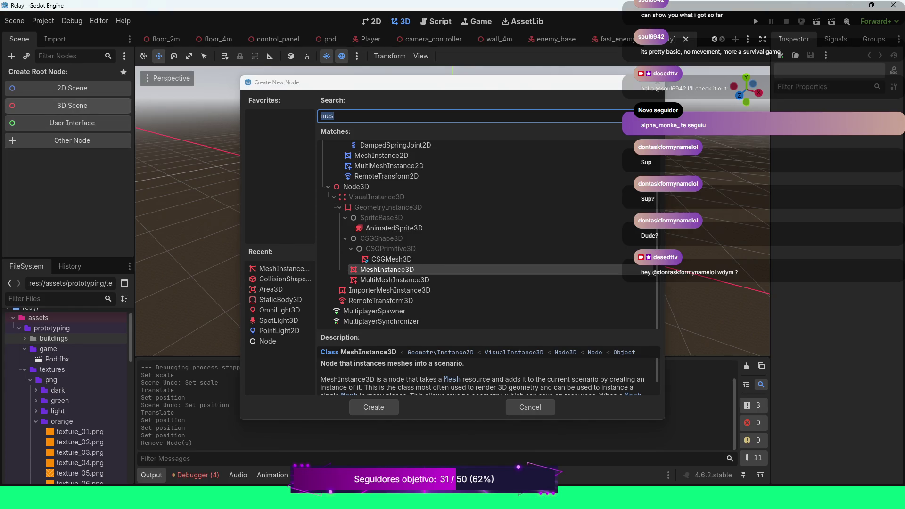
scroll(472, 273, "up", 2)
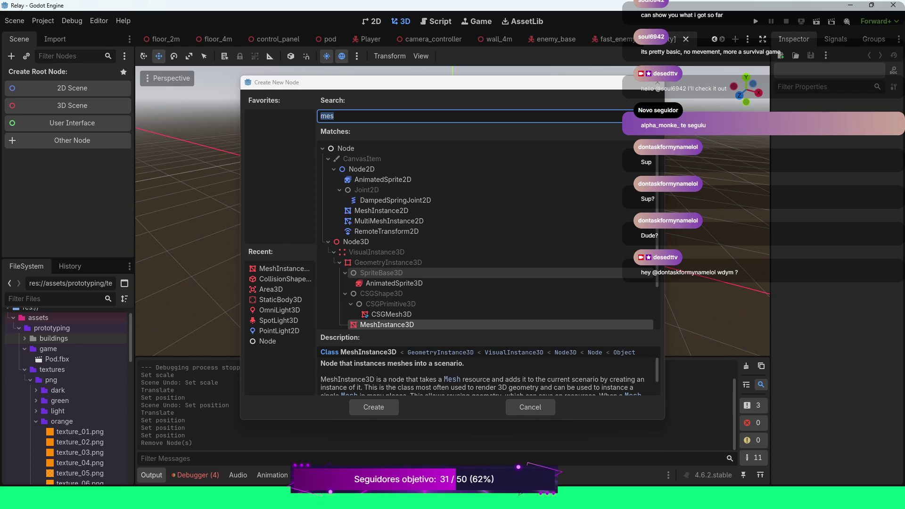
left_click(356, 241)
double_click(356, 241)
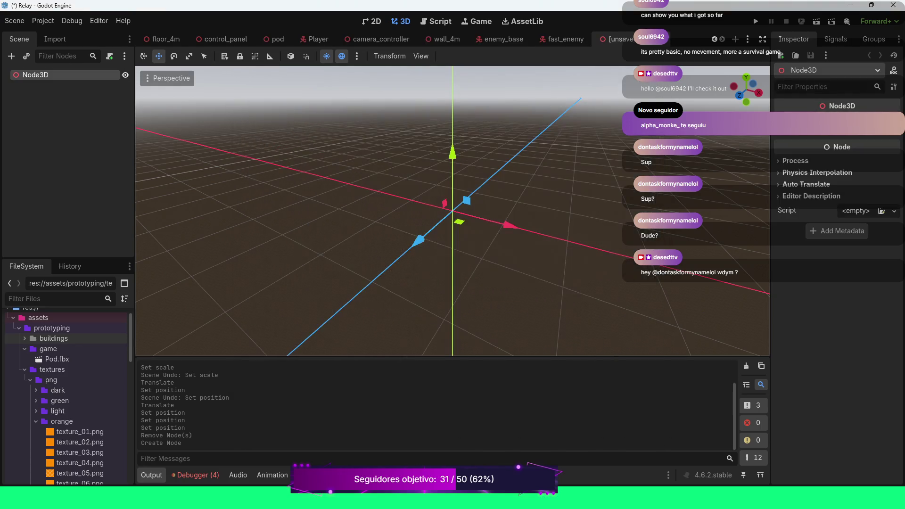
Step: Rename the Node3D root to 'Trigger'
key("F2")
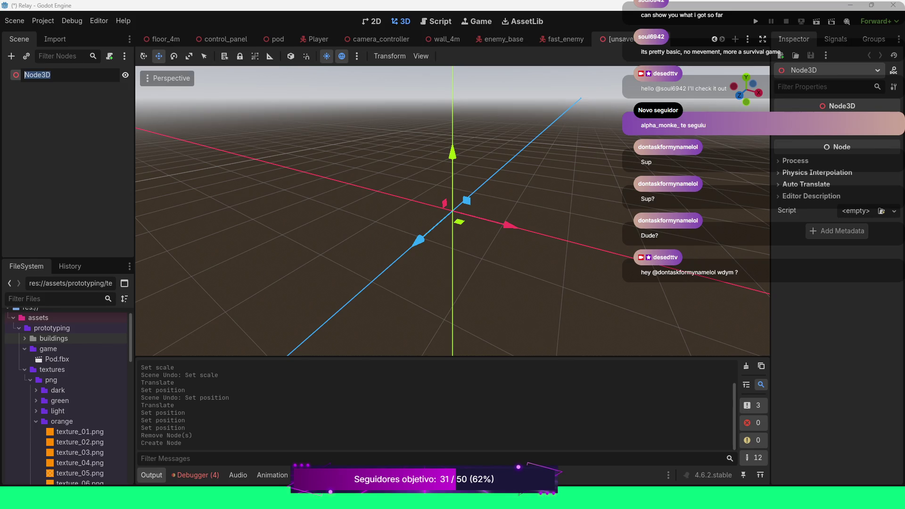
type("Trigger")
key("Return")
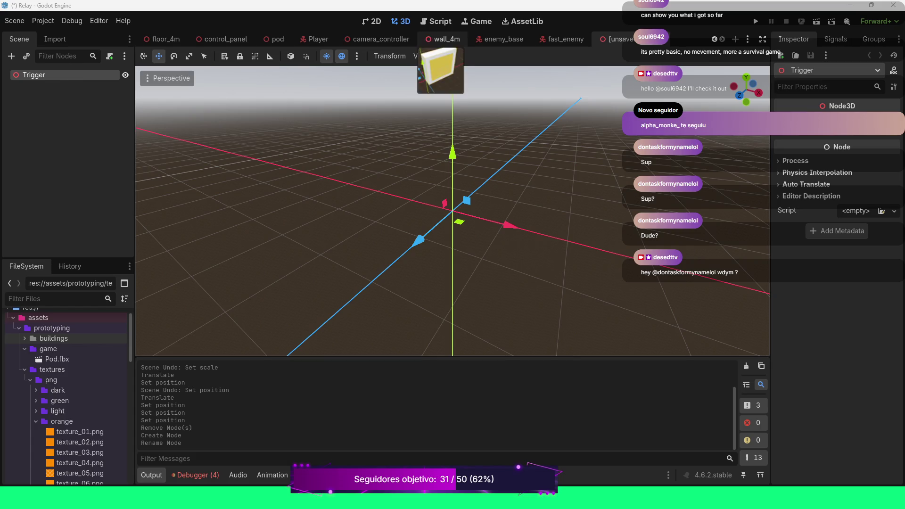
scroll(453, 211, "up", 1)
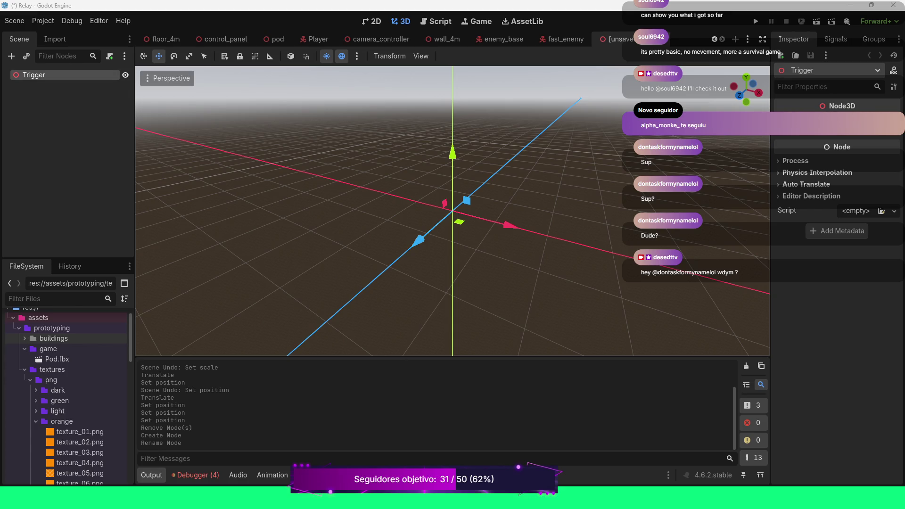
Step: Change the Trigger node's type from Node3D to Area3D
right_click(38, 74)
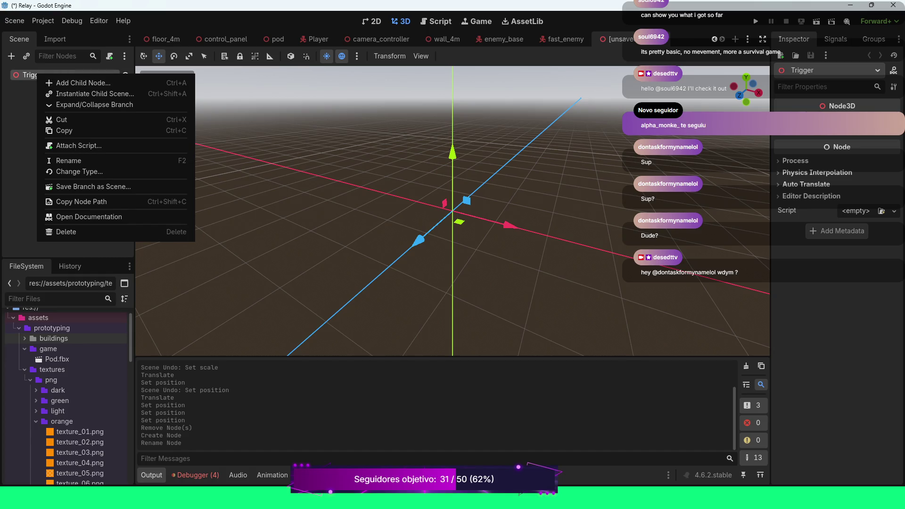
left_click(56, 76)
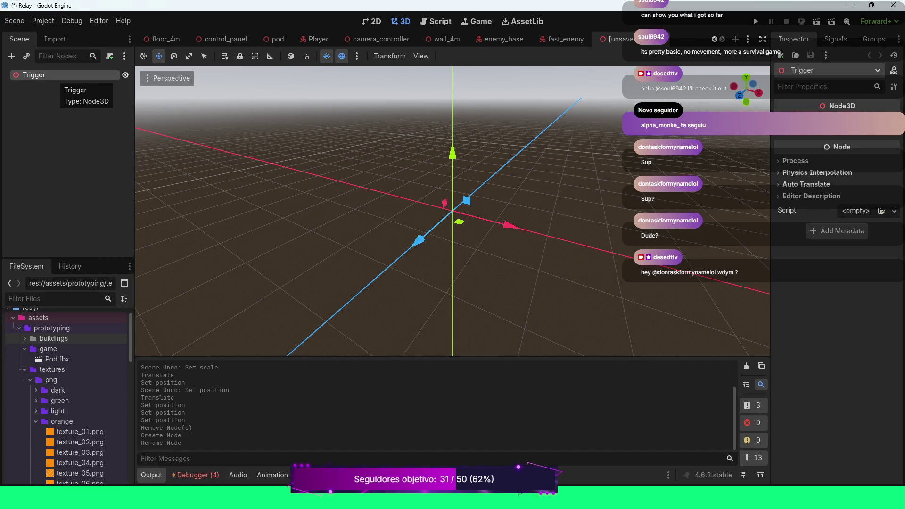
right_click(47, 74)
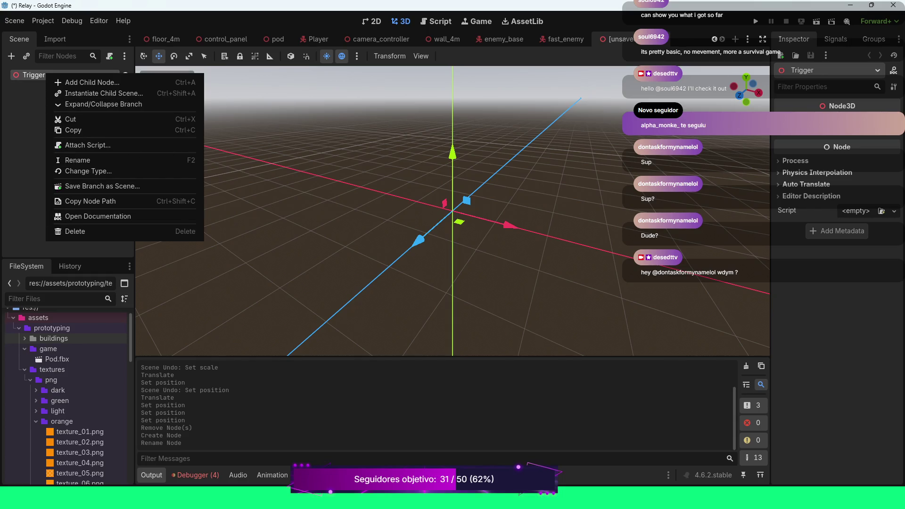
left_click(89, 171)
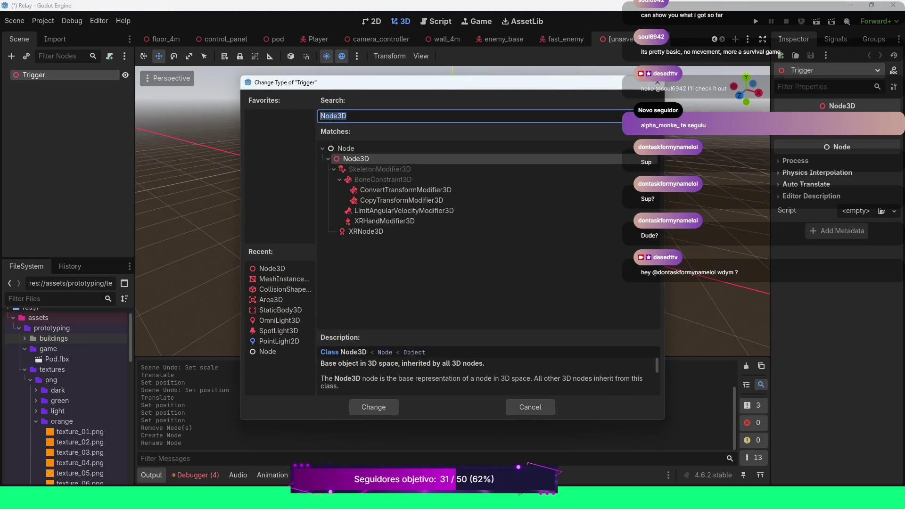
left_click(272, 300)
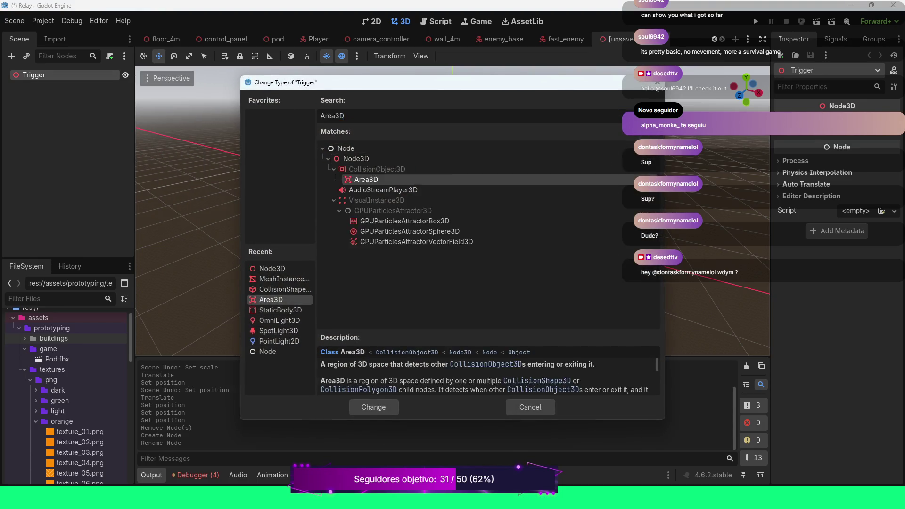
left_click(373, 407)
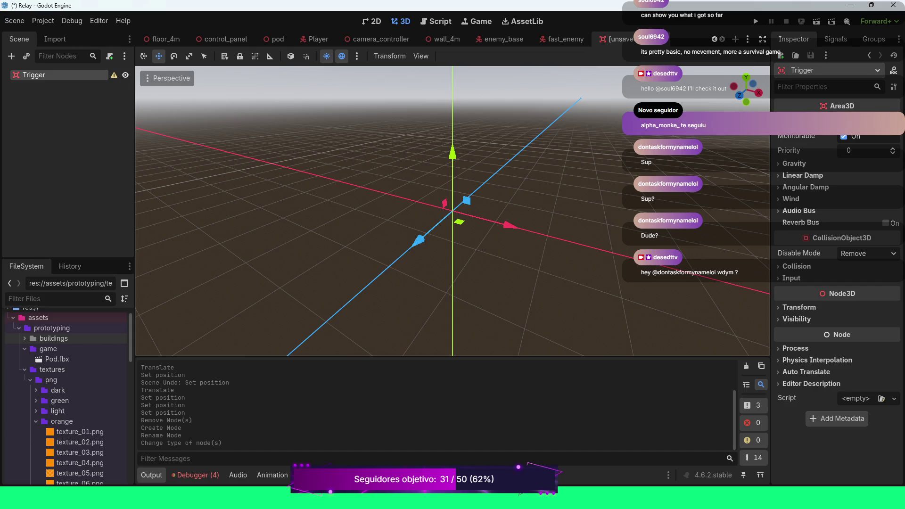
mouse_move(114, 76)
right_click(36, 76)
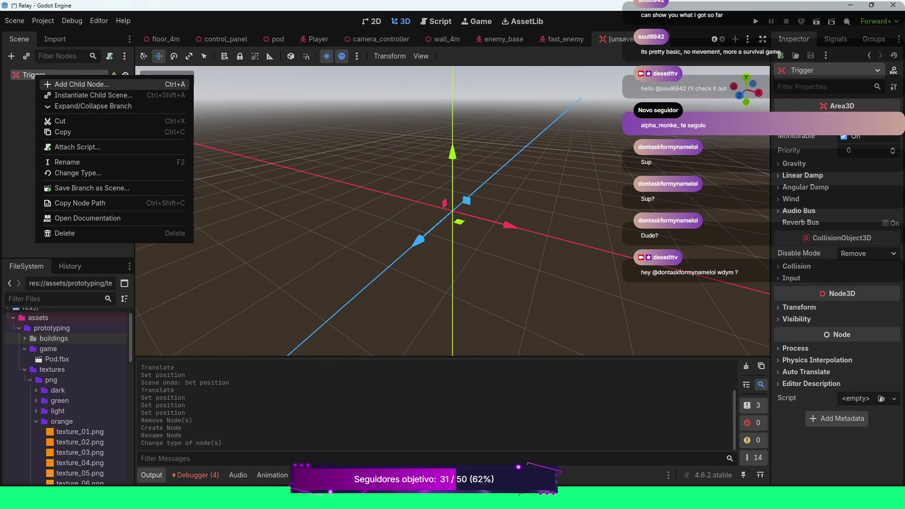
Step: Add a CollisionShape3D child under Trigger and give it a New BoxShape3D
left_click(82, 84)
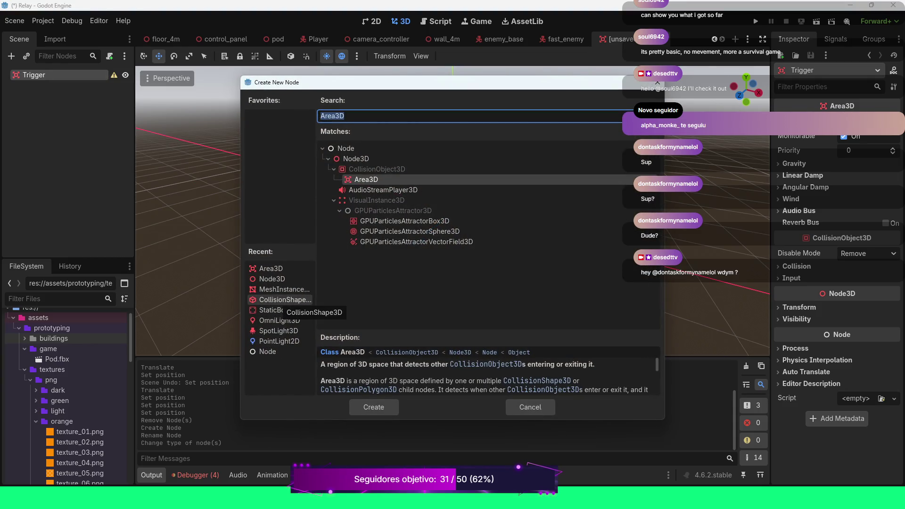
double_click(281, 300)
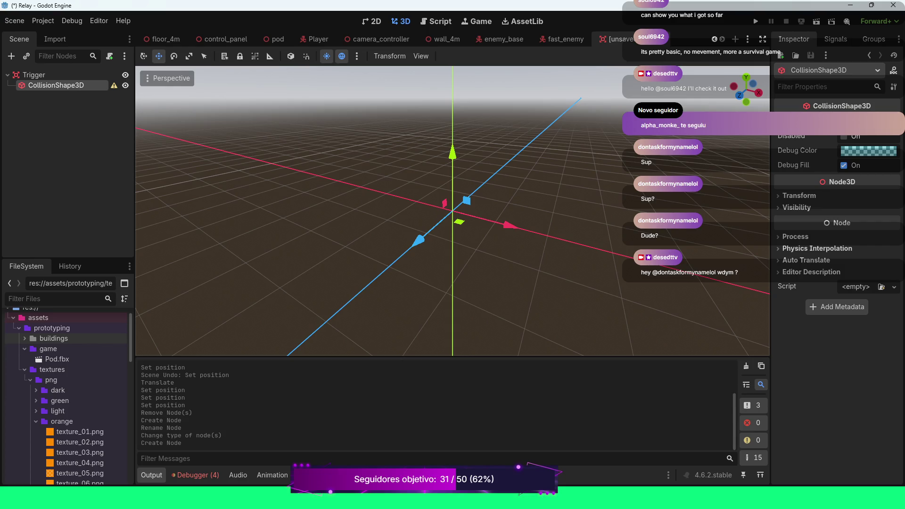
left_click(856, 121)
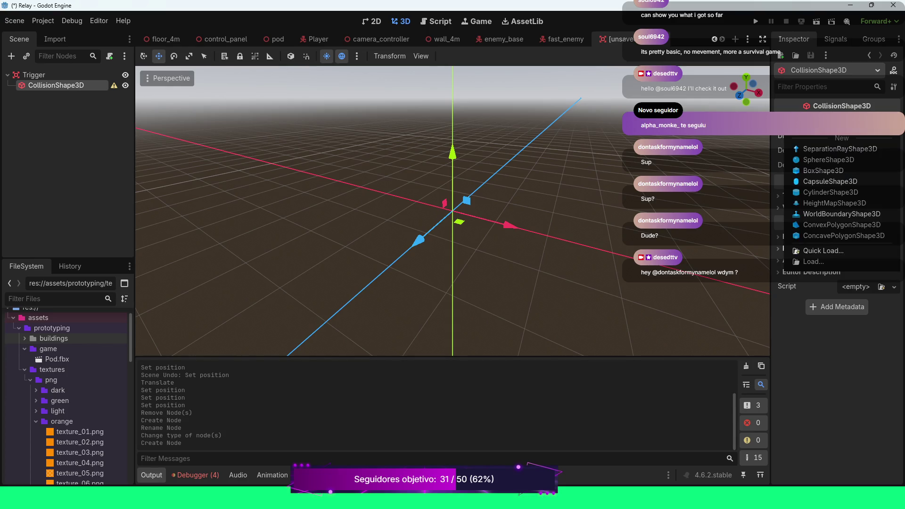
left_click(829, 170)
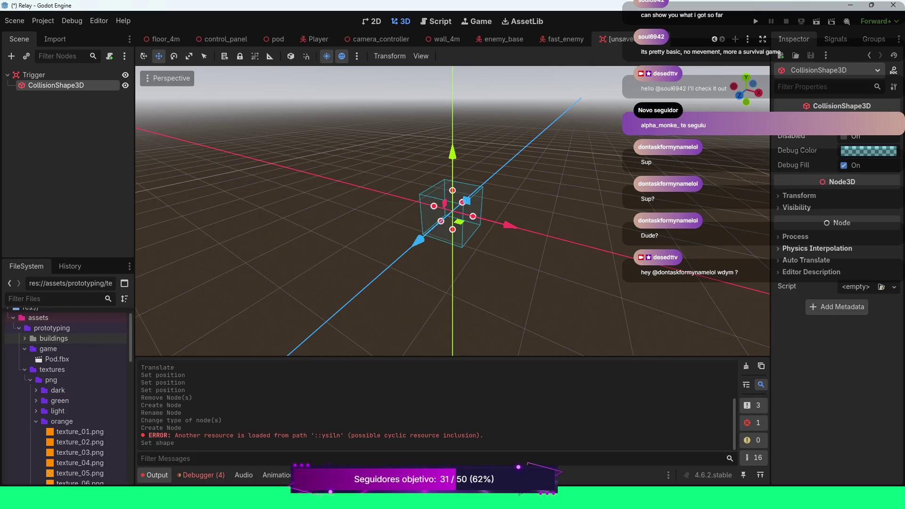
left_click_drag(747, 89, 724, 89)
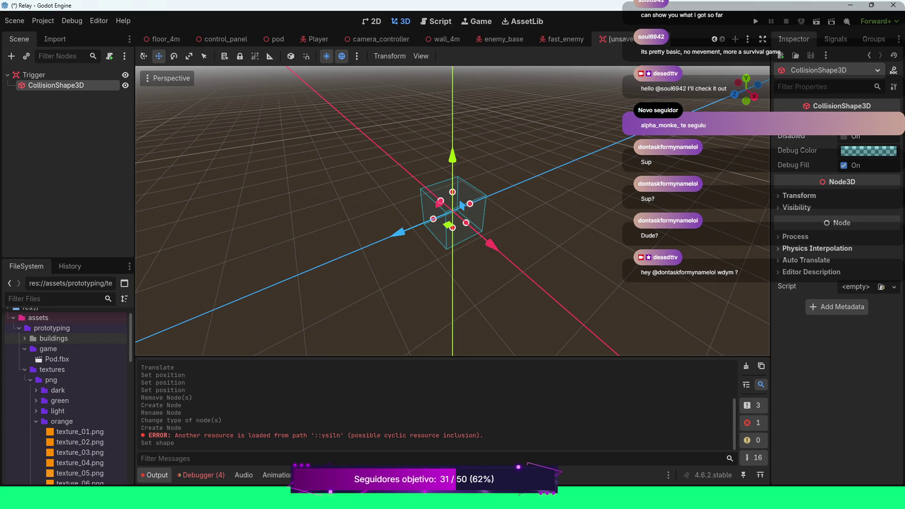
Step: Scale the collision shape to 0.5 on every axis
left_click(800, 196)
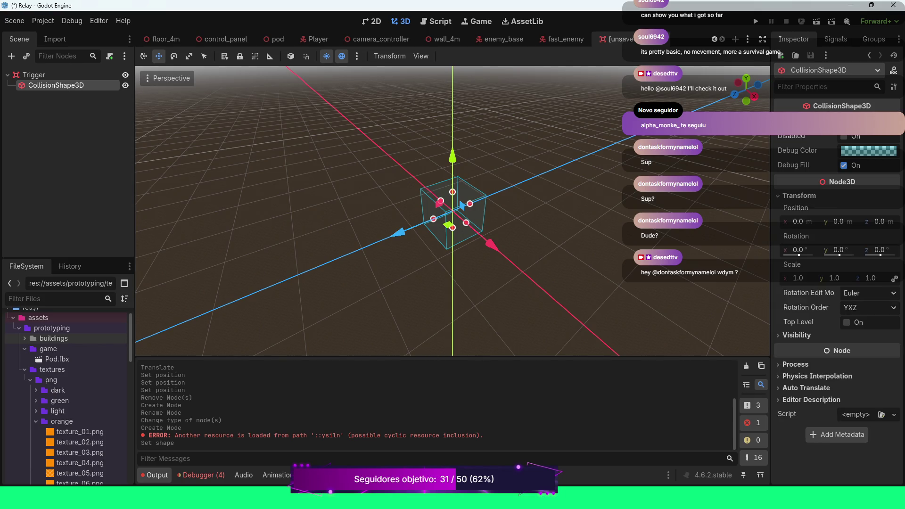
left_click(798, 278)
type("0.5")
key("Return")
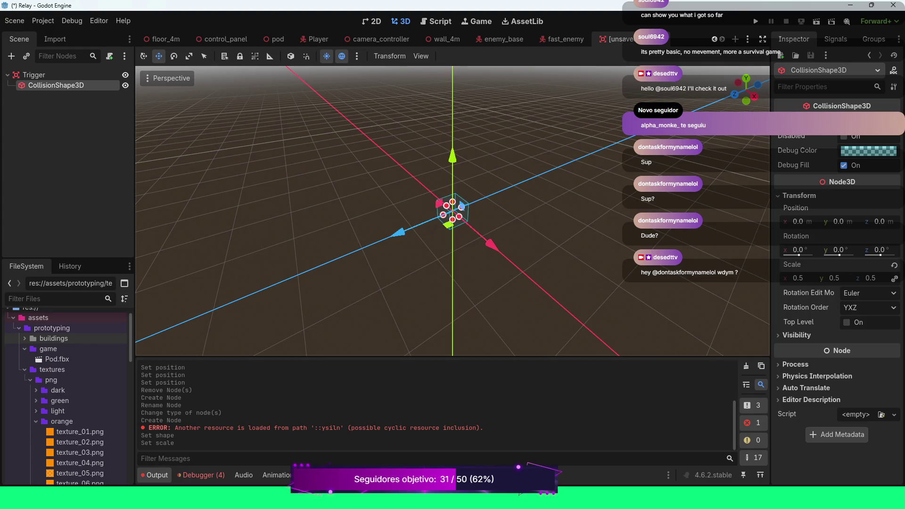
scroll(452, 213, "up", 4)
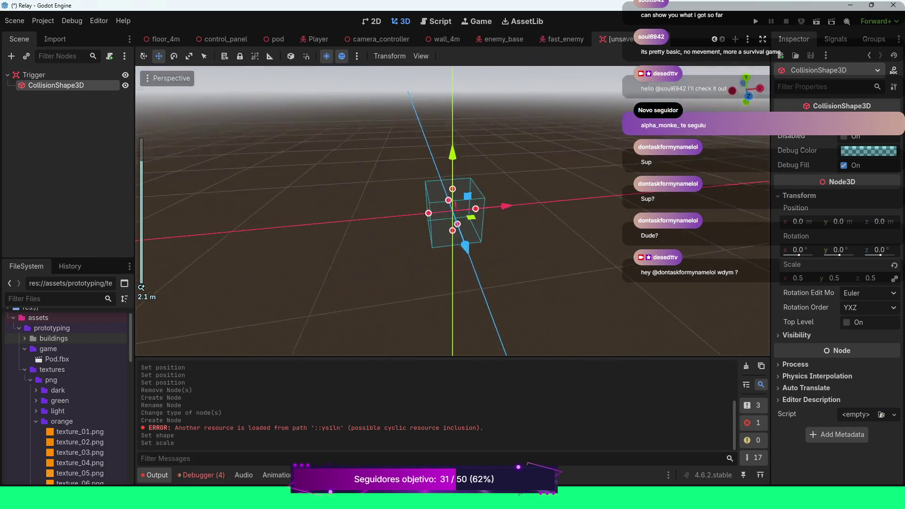
key("KP_6")
key("KP_6")
key("KP_6")
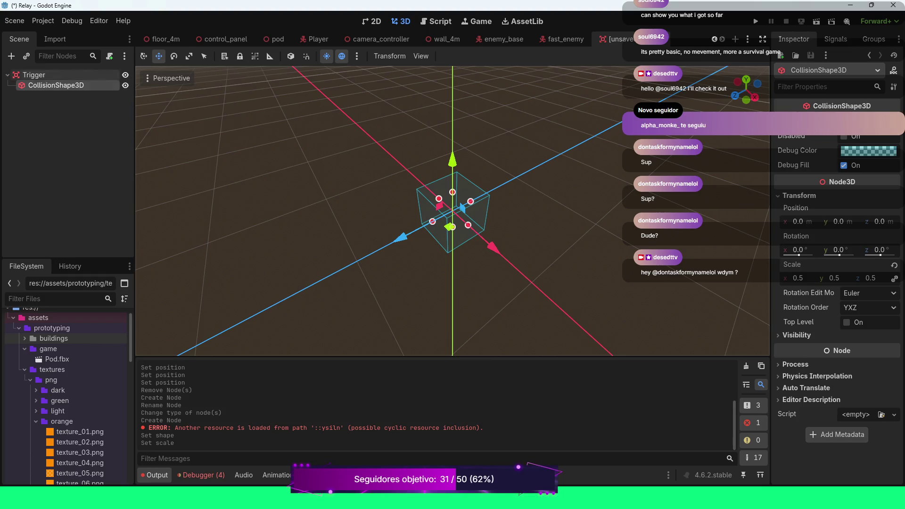
left_click(43, 75)
Step: Add a MeshInstance3D child under Trigger beside the CollisionShape3D and expand its Transform
right_click(42, 75)
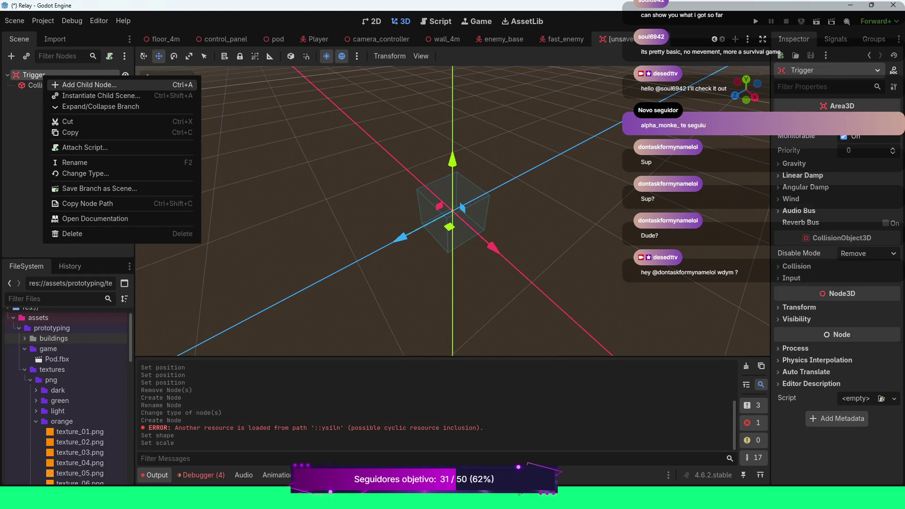
left_click(90, 85)
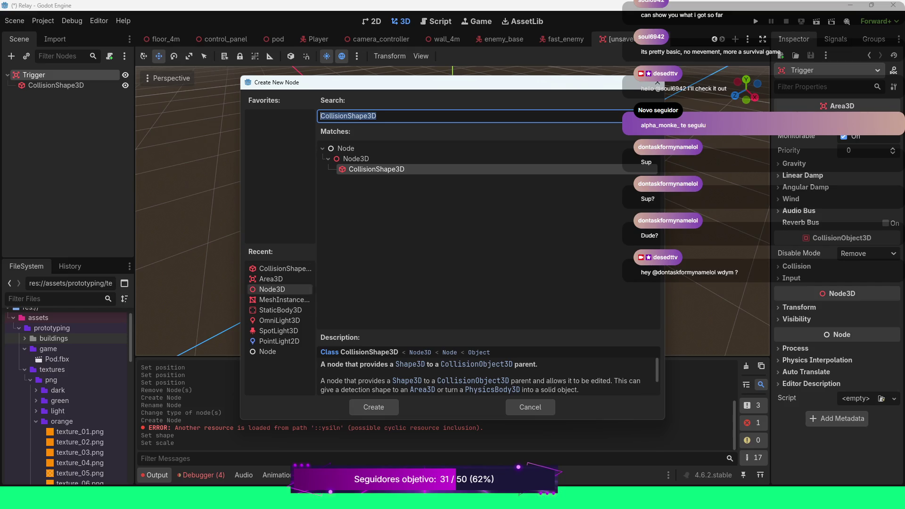
double_click(279, 300)
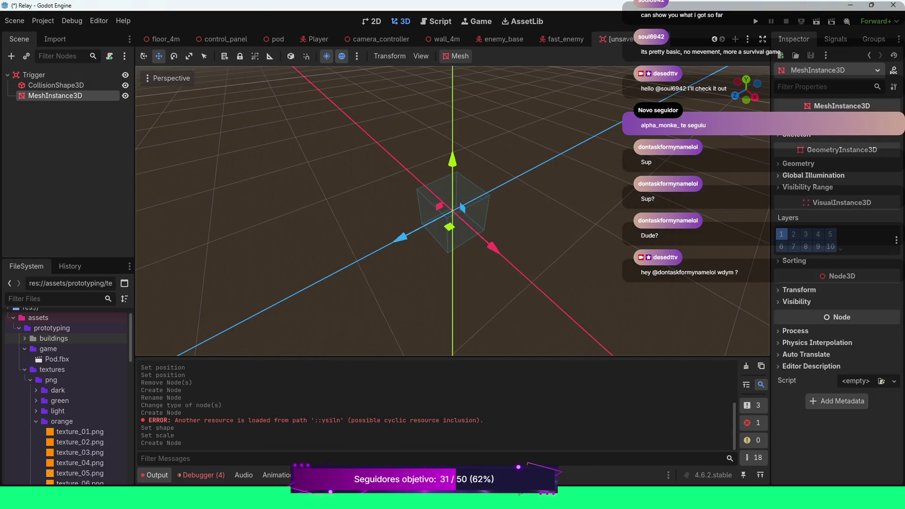
mouse_move(452, 283)
left_mouse_down()
mouse_move(448, 227)
mouse_move(452, 283)
left_mouse_up()
scroll(452, 211, "up", 8)
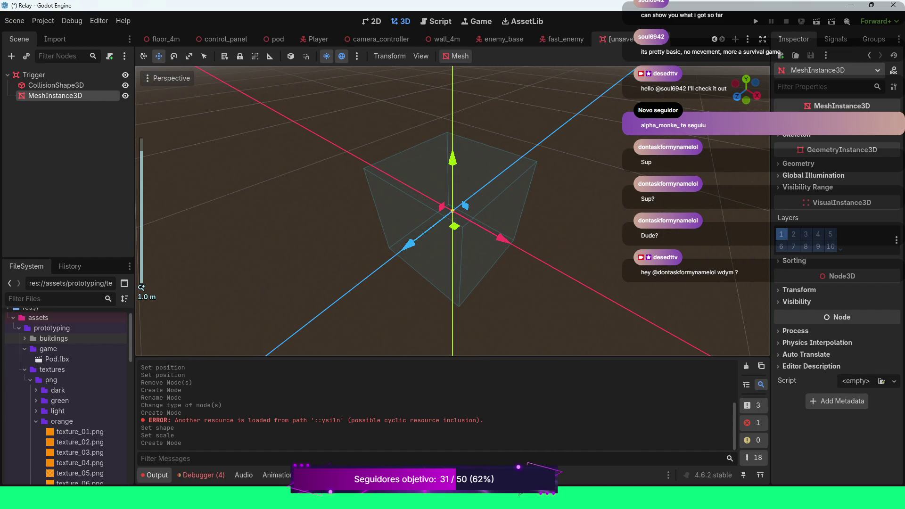
left_click(799, 289)
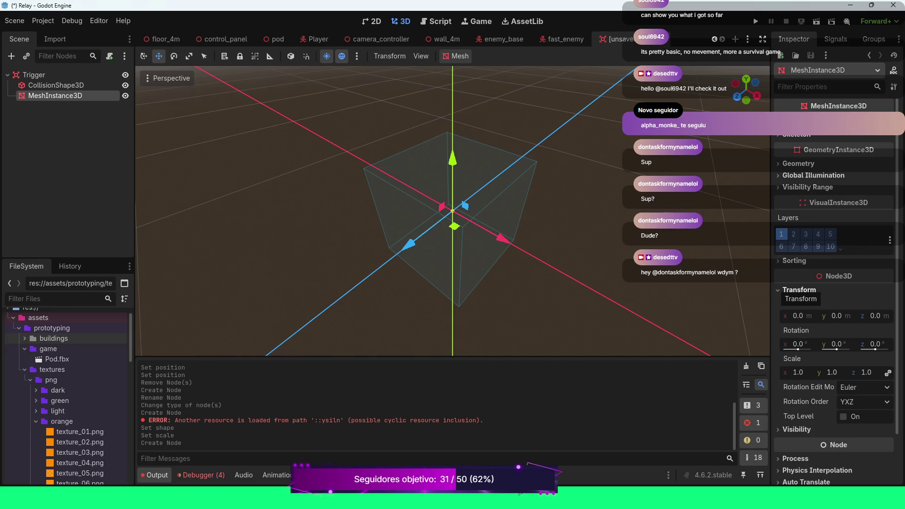
left_click(61, 85)
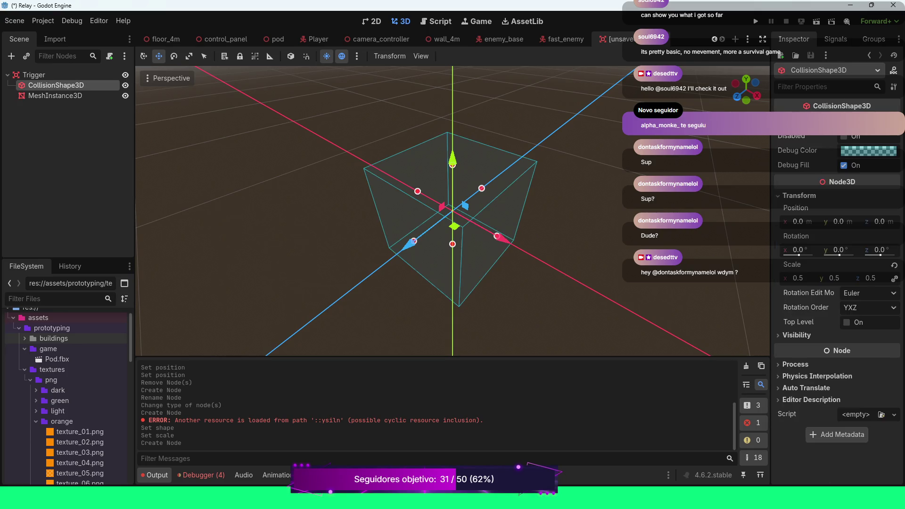
left_click(54, 95)
scroll(453, 212, "down", 5)
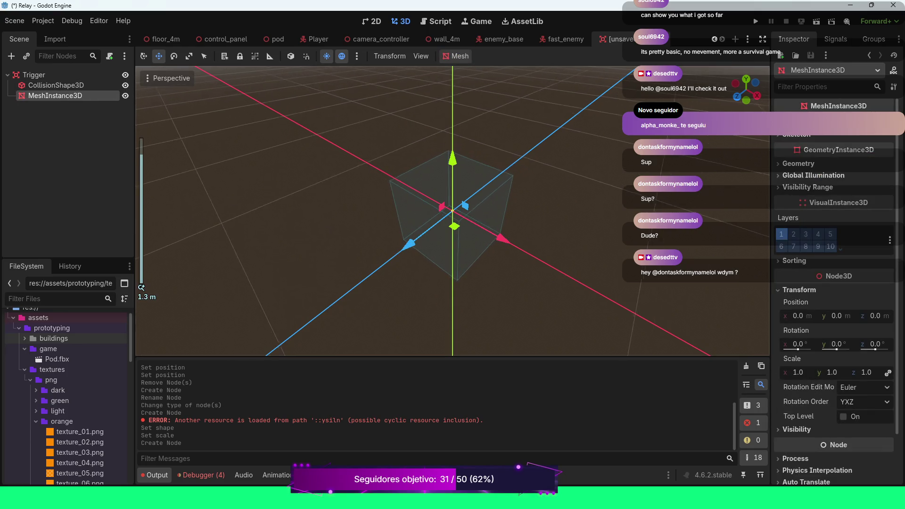
key("KP_4")
key("KP_4")
key("KP_4")
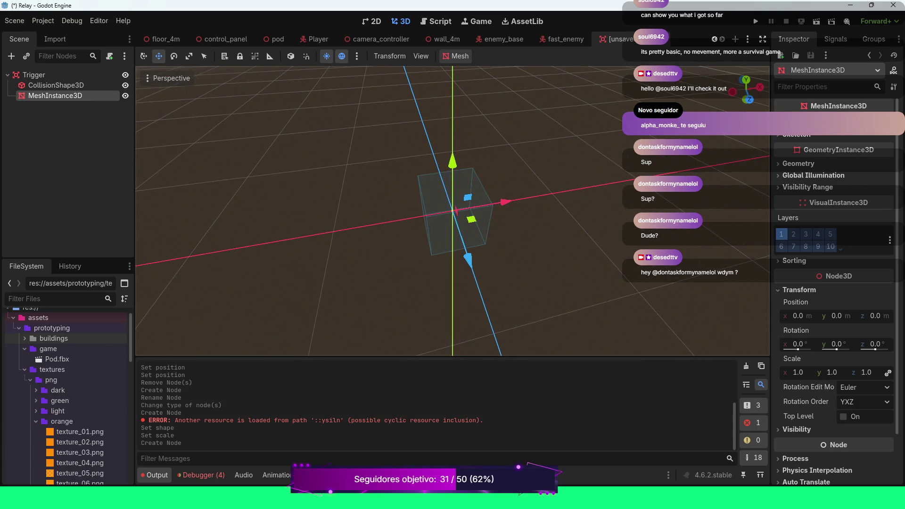
Step: Give the MeshInstance3D a New BoxMesh scaled to 0.5
left_click(849, 123)
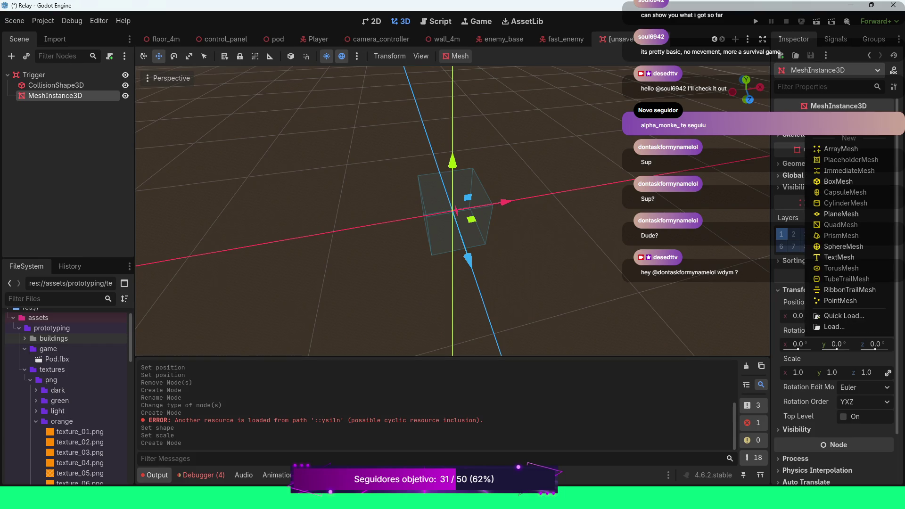
left_click(841, 181)
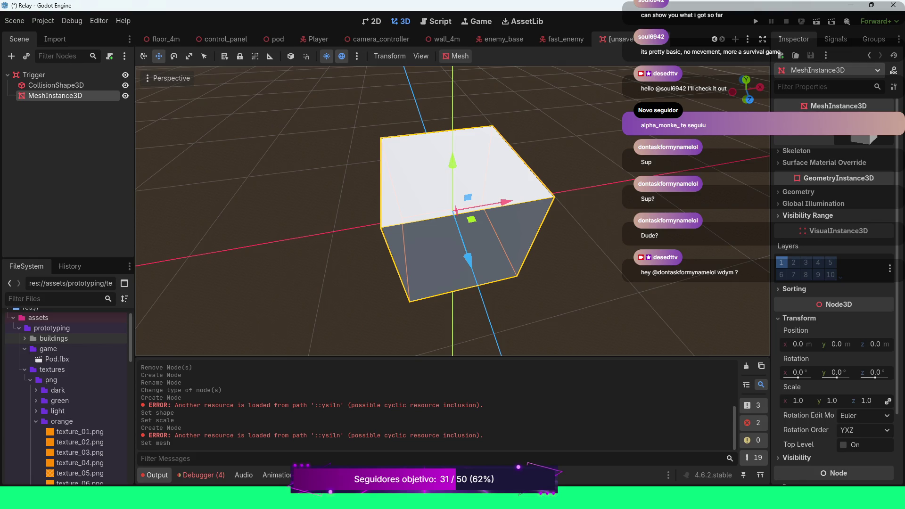
left_click(798, 401)
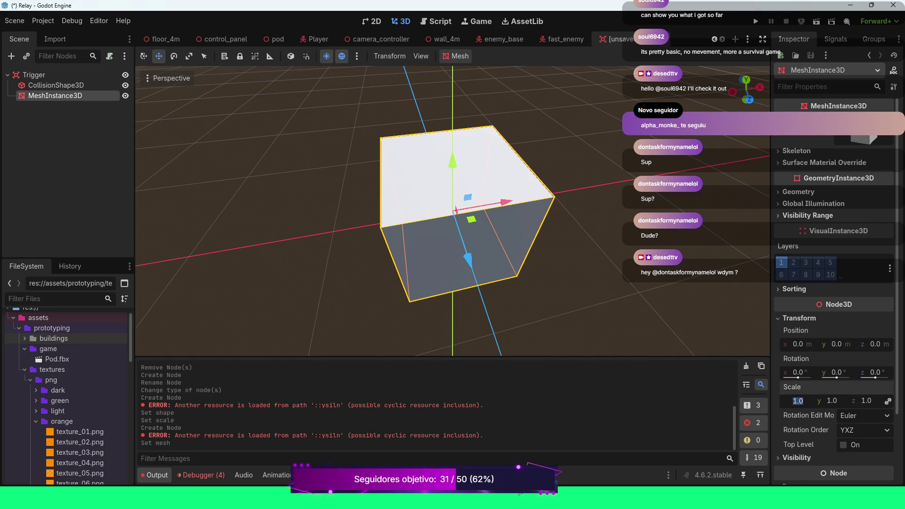
type("0.5")
key("Return")
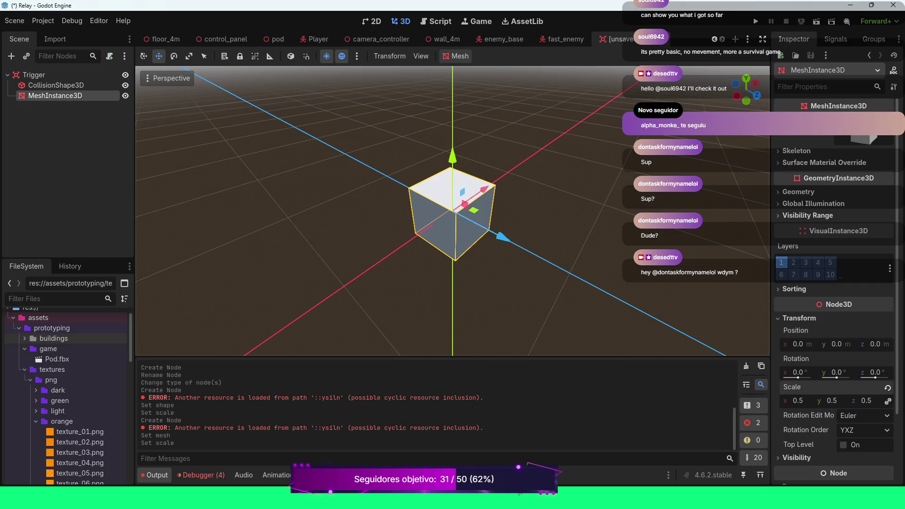
Step: Apply purple/texture_01.png as the box mesh's material
left_click(854, 138)
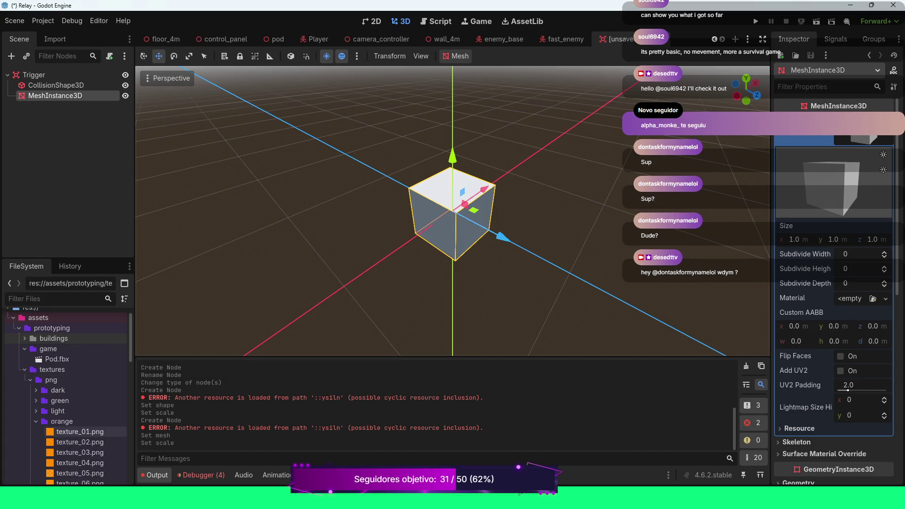
mouse_move(78, 432)
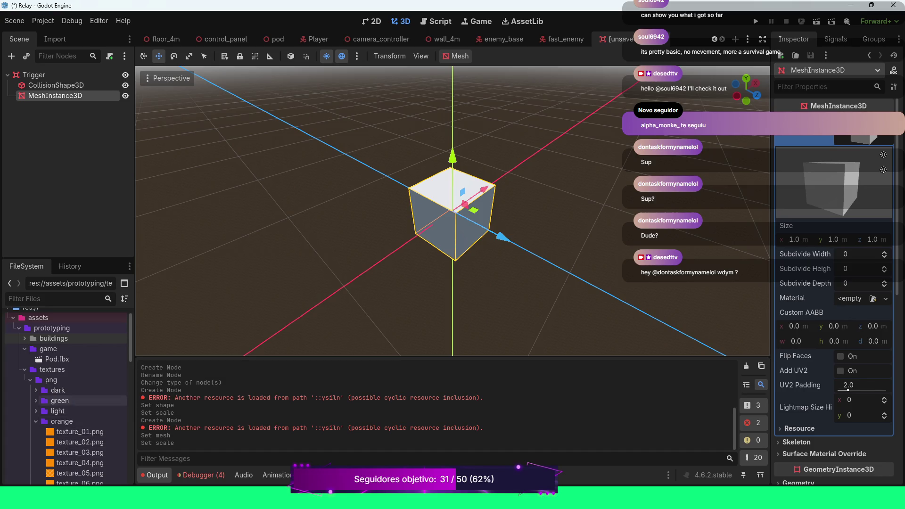
scroll(71, 401, "down", 1)
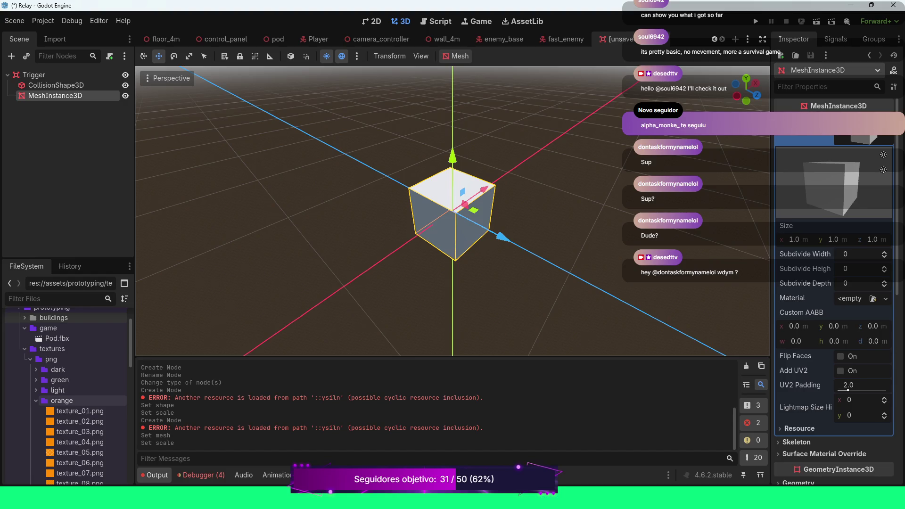
left_click(35, 401)
left_click(35, 412)
left_click_drag(76, 421, 849, 302)
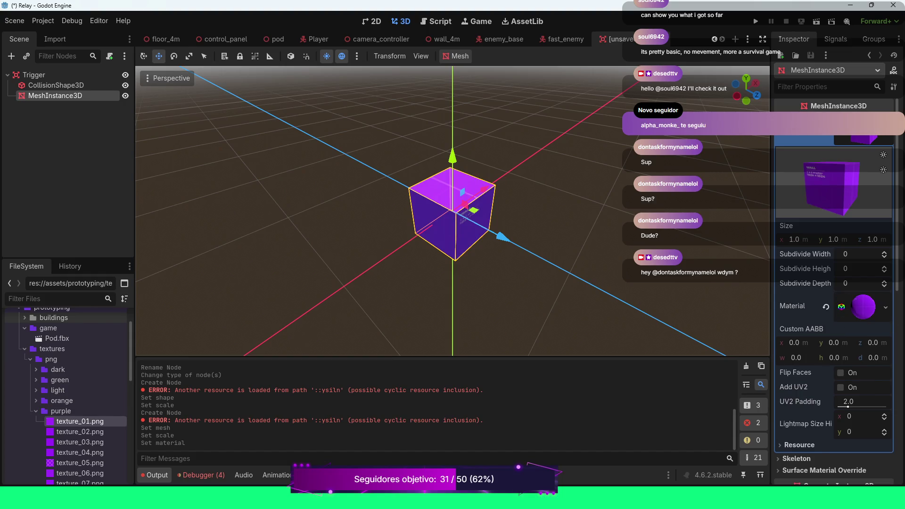
mouse_move(452, 212)
left_mouse_down()
mouse_move(406, 193)
mouse_move(408, 207)
left_mouse_up()
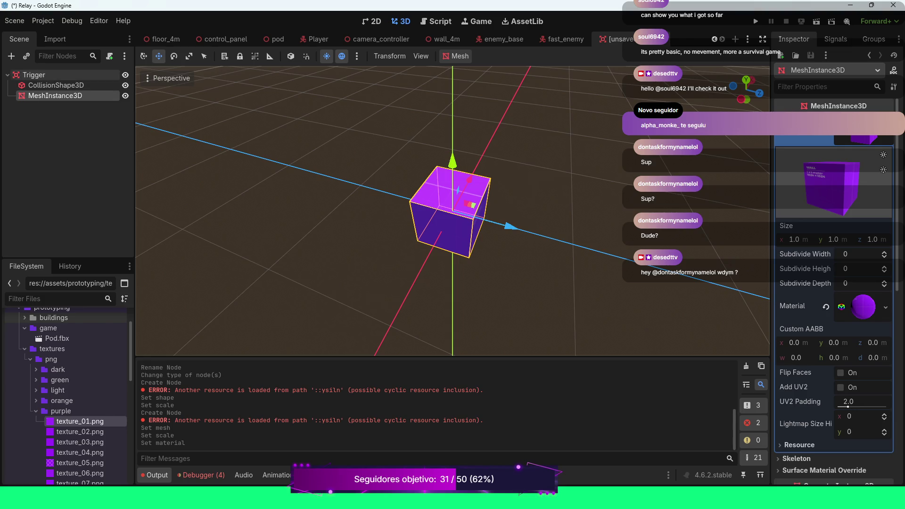
right_click(36, 76)
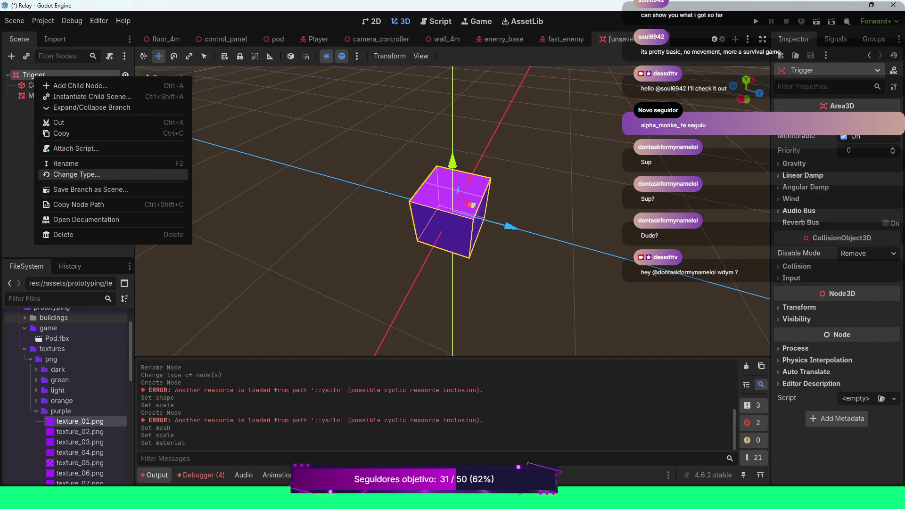
Step: Change the Trigger root node's type to Node3D
left_click(75, 174)
left_click(356, 158)
key("Return")
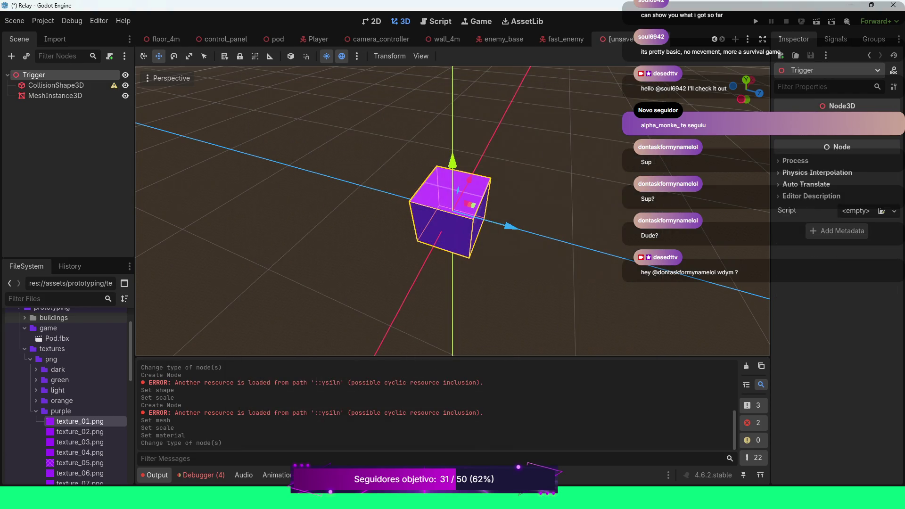
Step: Add an Area3D child under Trigger and move the collision shape into it
right_click(51, 75)
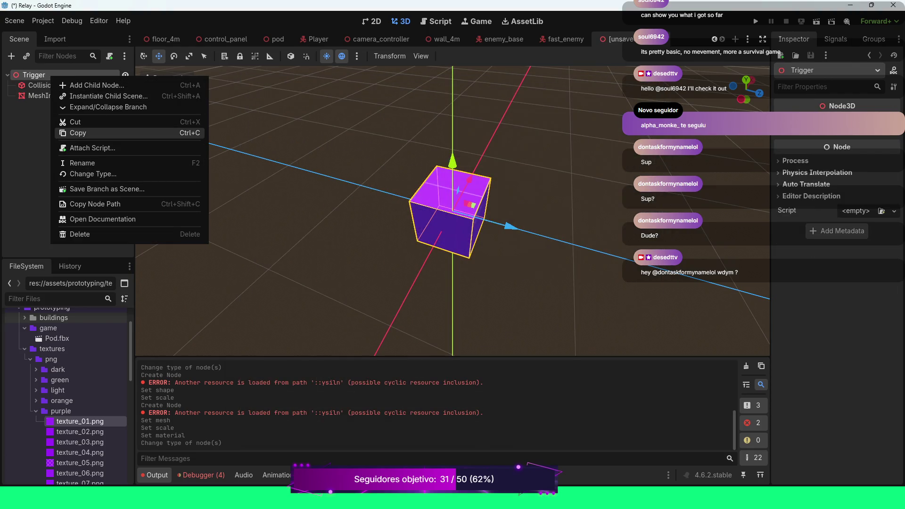
left_click(94, 86)
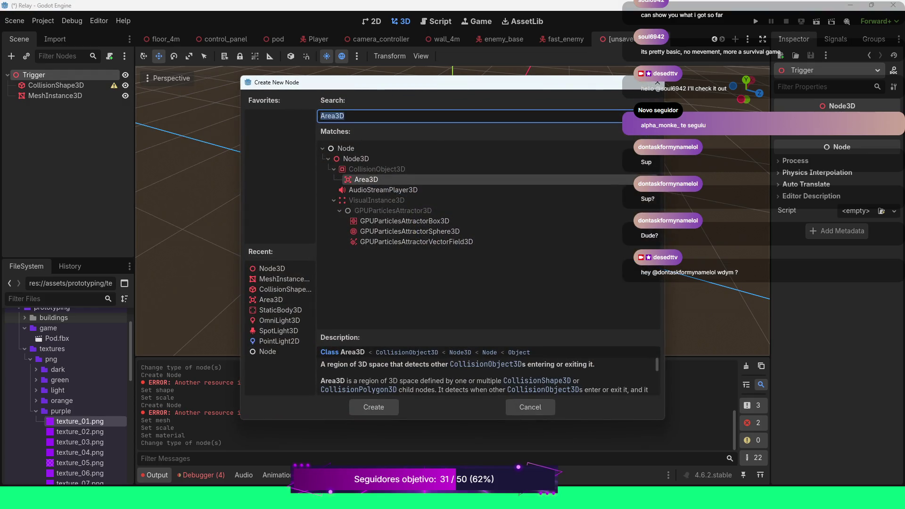
key("Return")
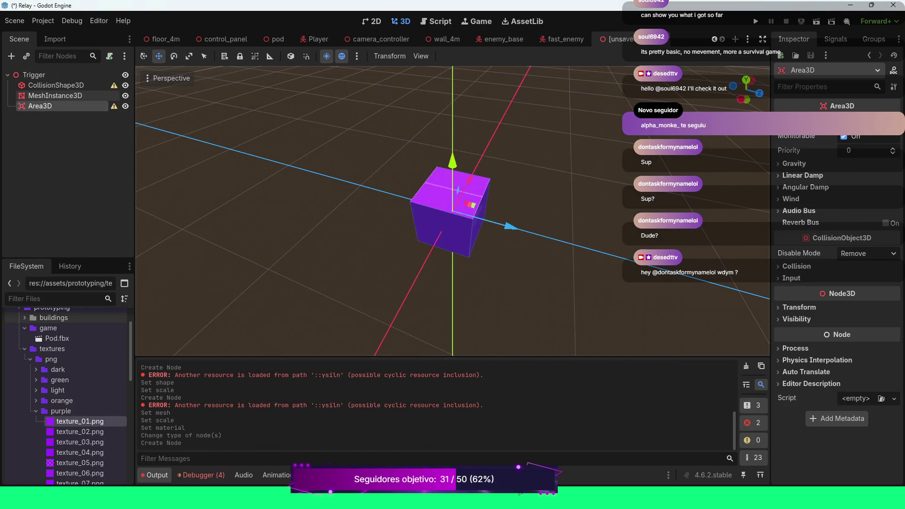
mouse_move(55, 86)
left_mouse_down()
mouse_move(53, 110)
mouse_move(40, 95)
left_mouse_up()
left_click(12, 86)
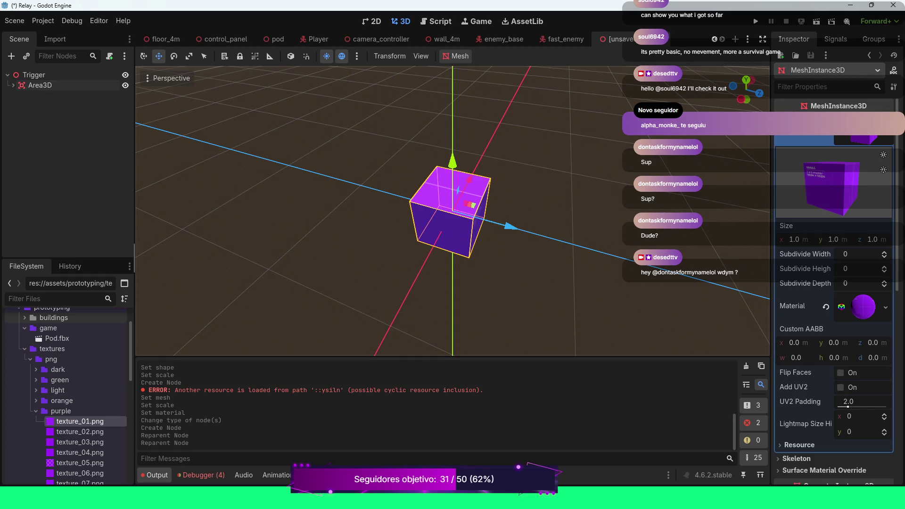
double_click(40, 85)
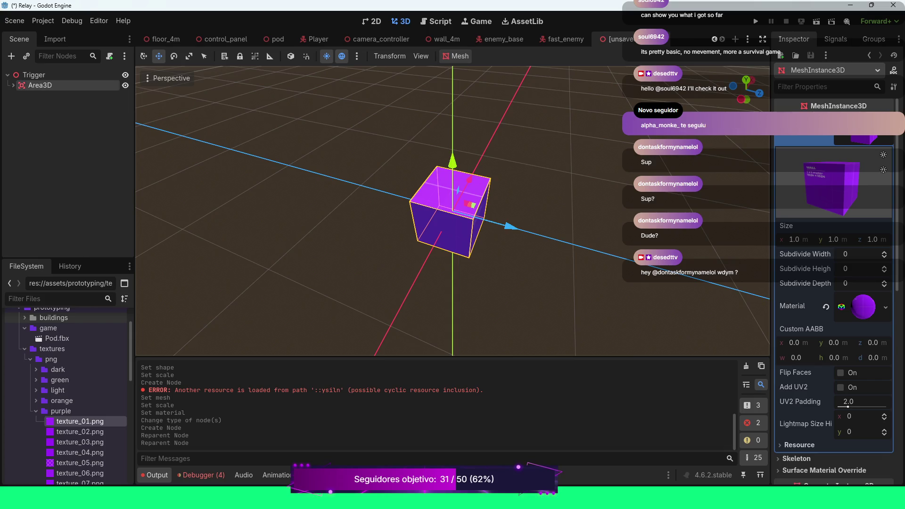
Step: Rename the Area3D node to Base
type("Base")
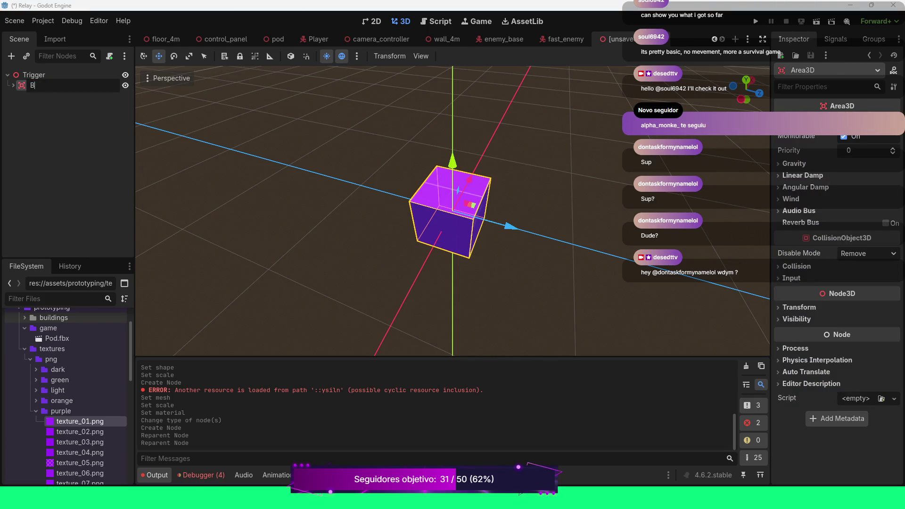
key("Return")
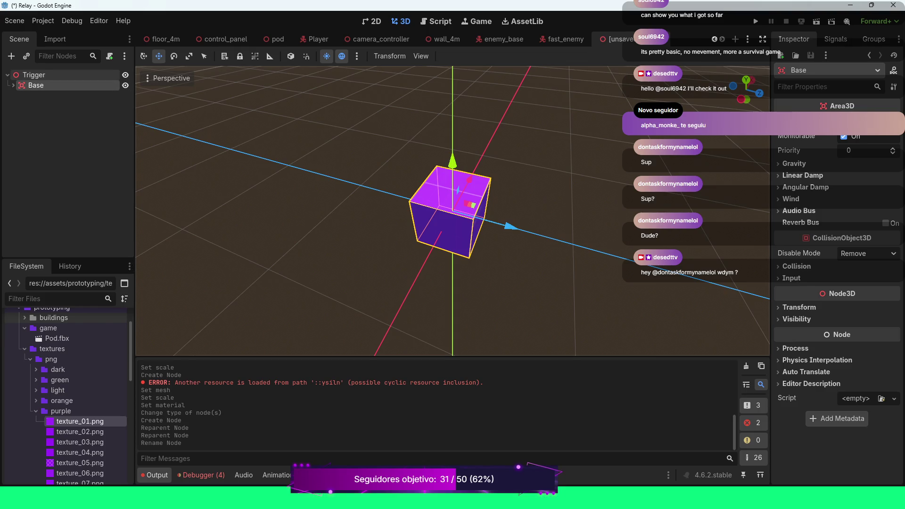
right_click(43, 76)
left_click(89, 85)
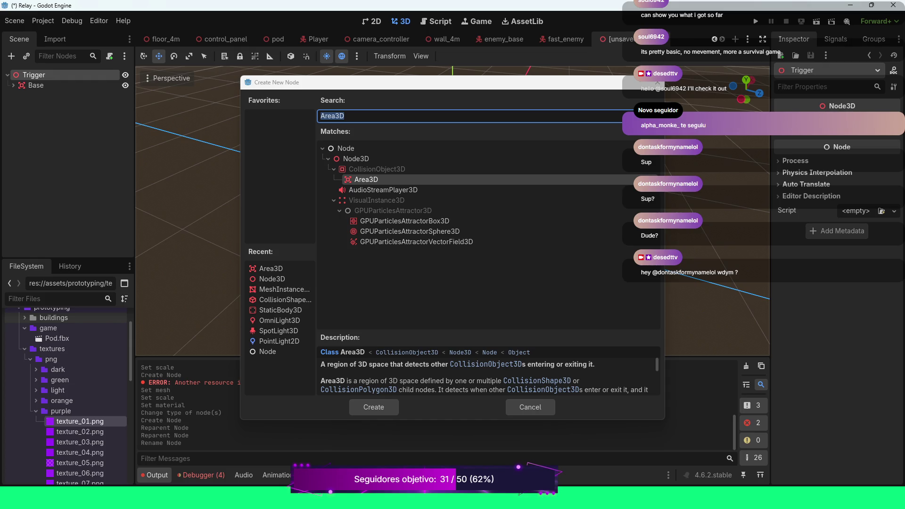
key("Return")
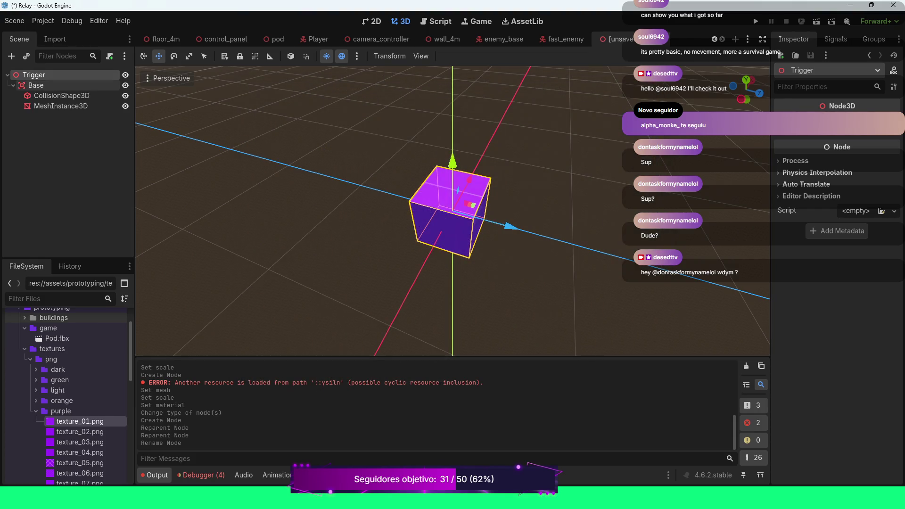
Step: Change the Base node's type to StaticBody3D and collapse it
left_click(41, 85)
right_click(42, 85)
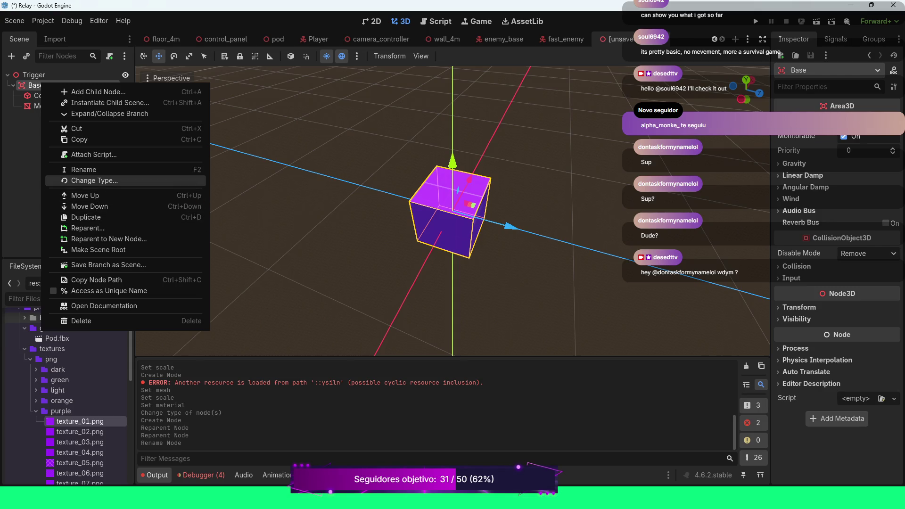
left_click(95, 180)
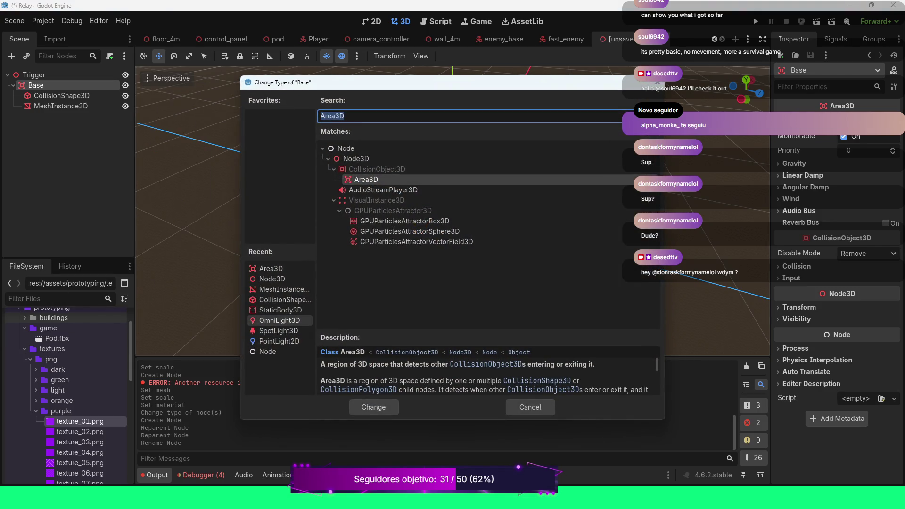
double_click(281, 310)
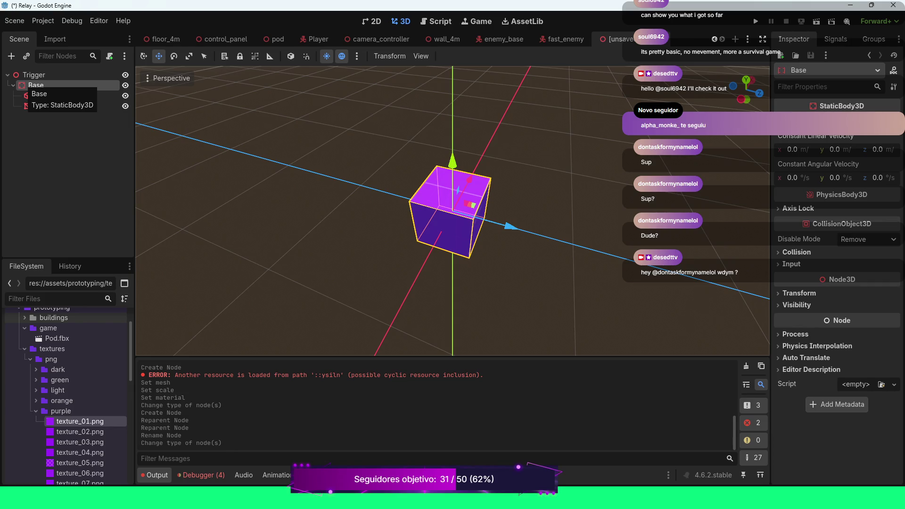
left_click(13, 86)
left_click(34, 75)
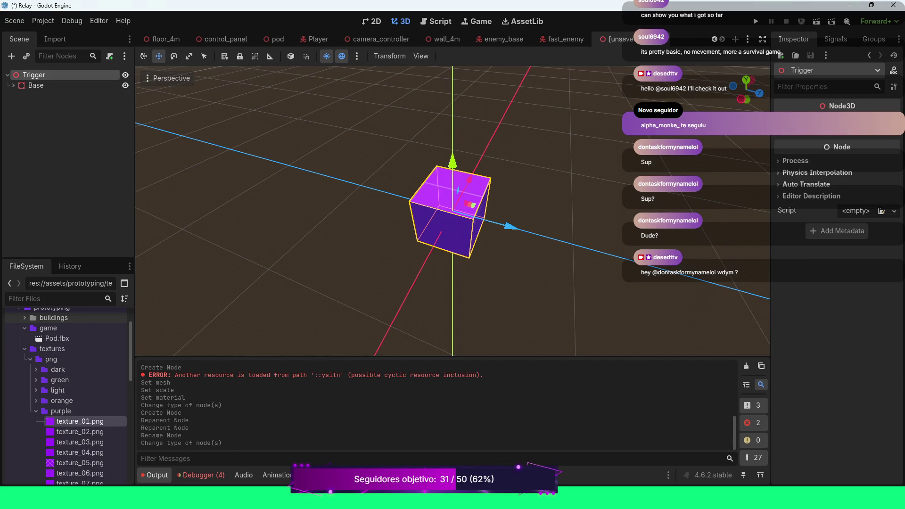
Step: Add a second Area3D child under the Trigger root
right_click(37, 75)
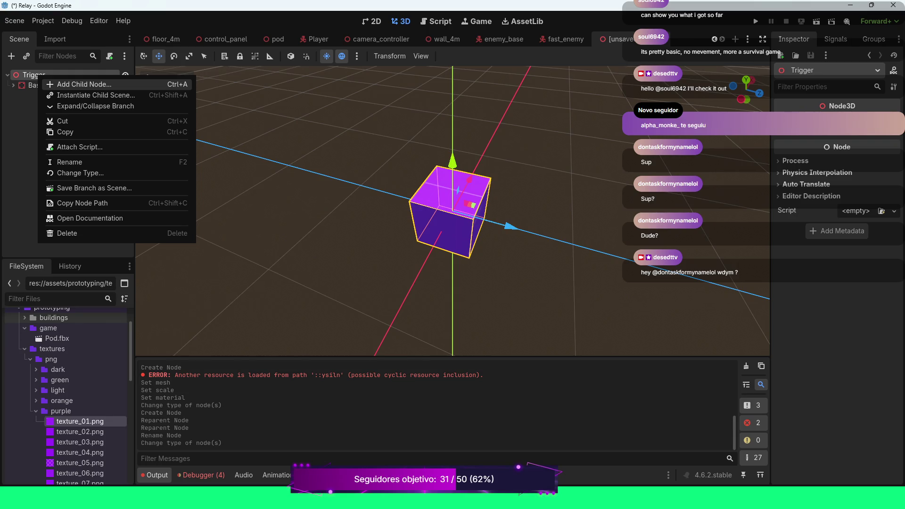
left_click(84, 84)
double_click(271, 278)
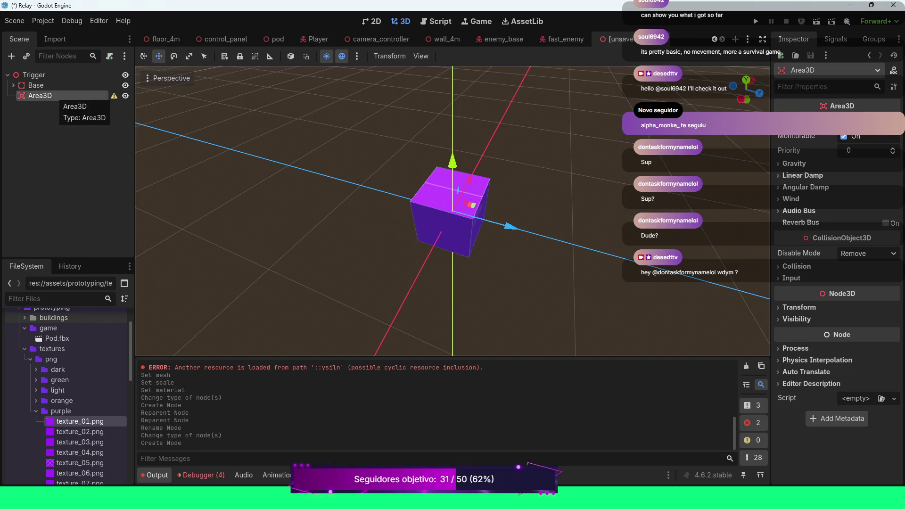
Step: Add a CollisionShape3D child under the new Area3D
right_click(56, 96)
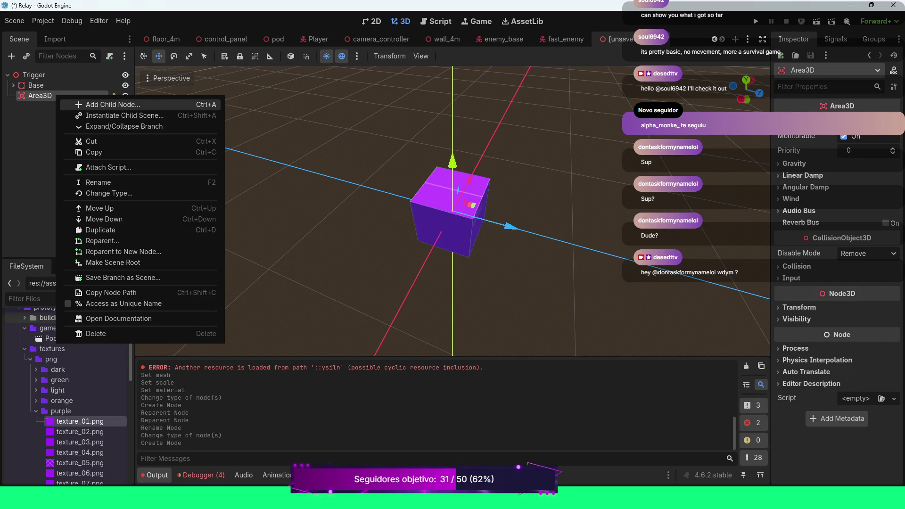
left_click(108, 105)
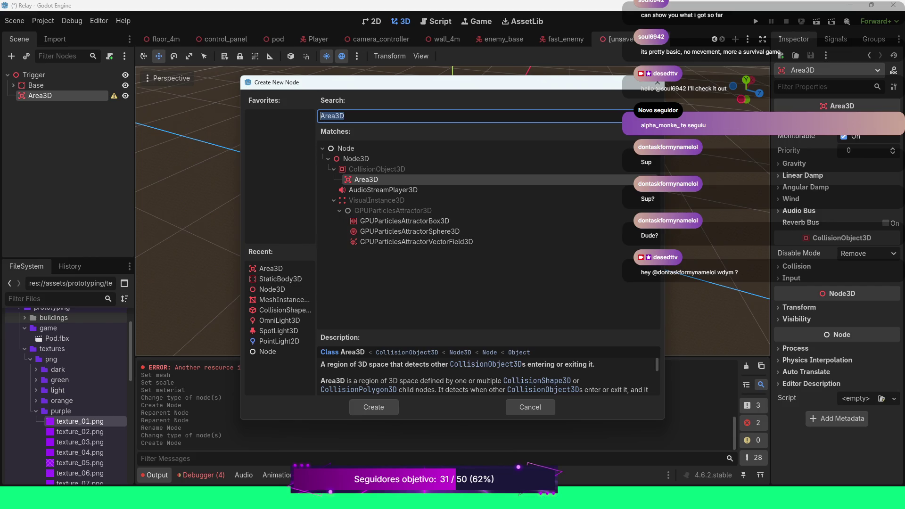
double_click(280, 310)
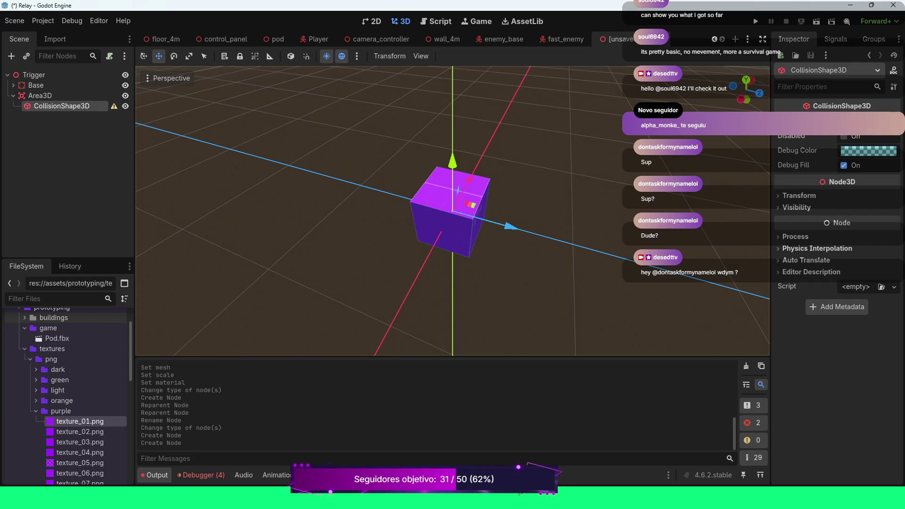
left_click(859, 121)
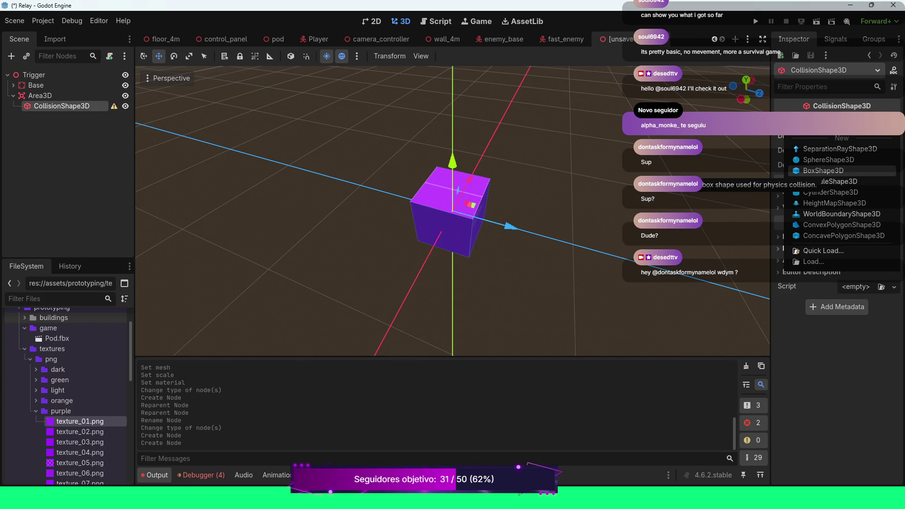
Step: Assign a new BoxShape3D to the collision shape
left_click(829, 170)
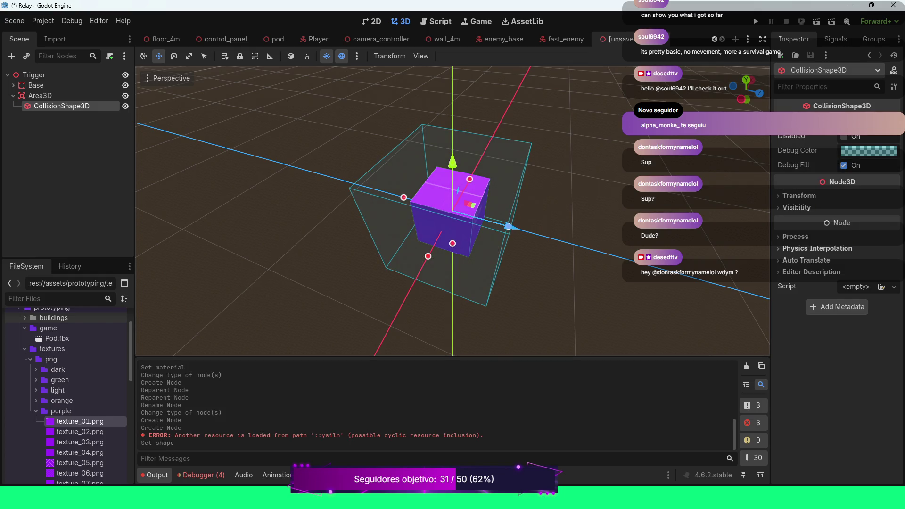
left_click(40, 96)
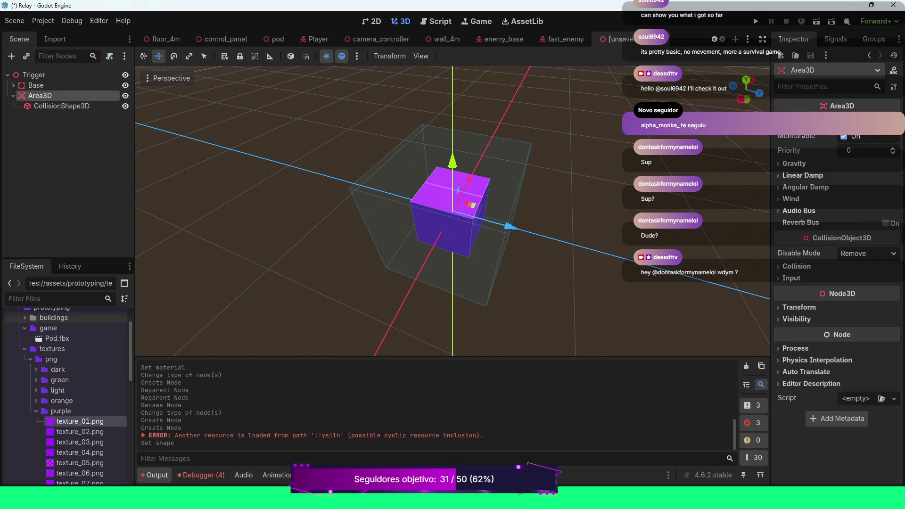
left_click(61, 105)
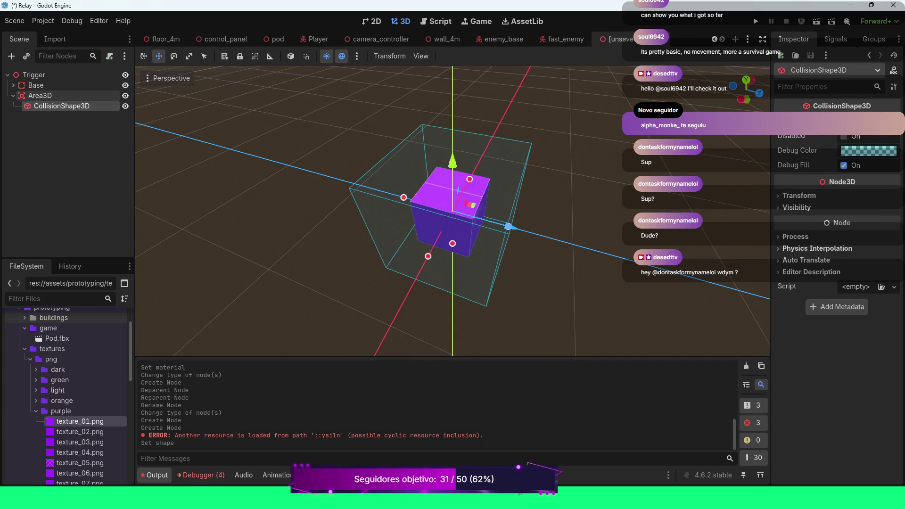
Step: Set the Area3D's transform scale to 0.3
left_click(41, 95)
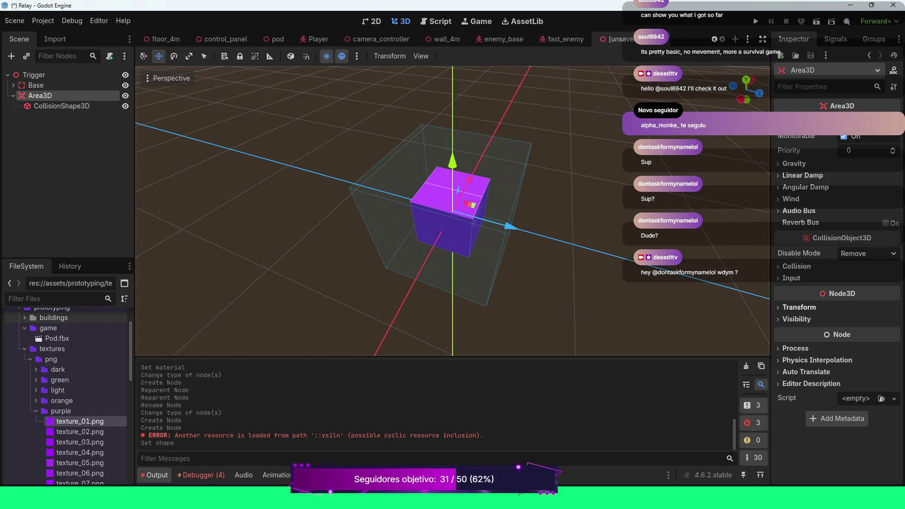
left_click(800, 307)
left_click(798, 390)
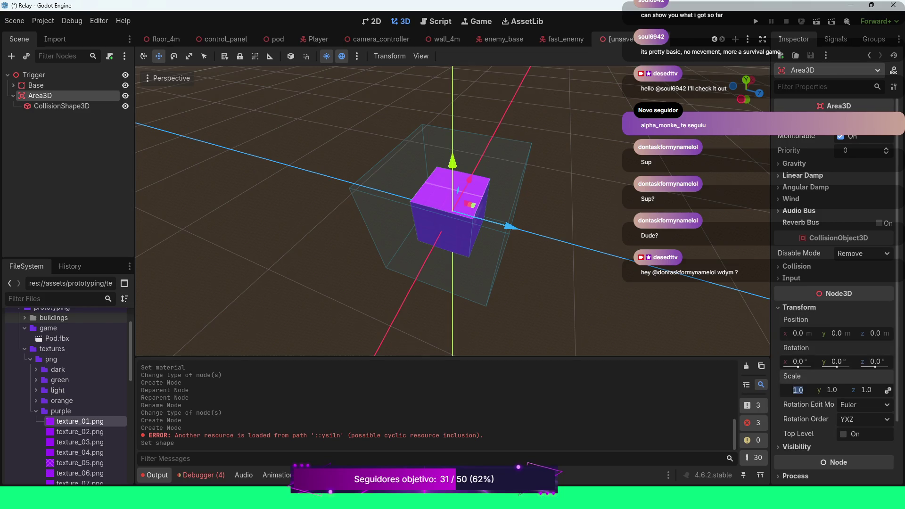
type("0.3")
key("Return")
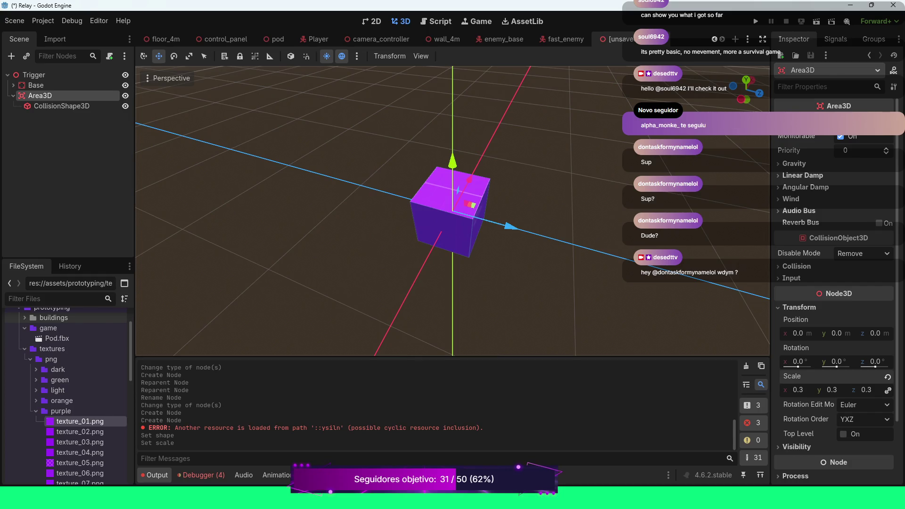
Step: Check the collision shape's transform, then begin adding another child to Area3D
left_click(61, 105)
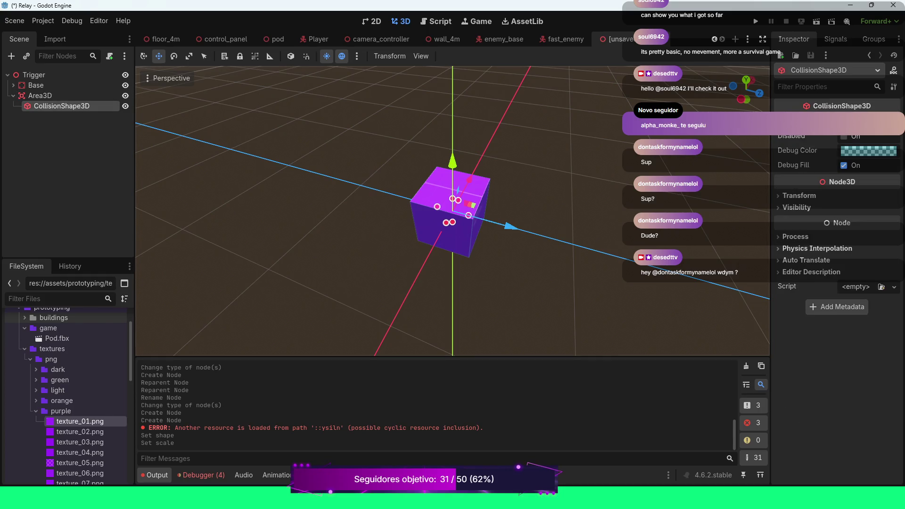
left_click(799, 195)
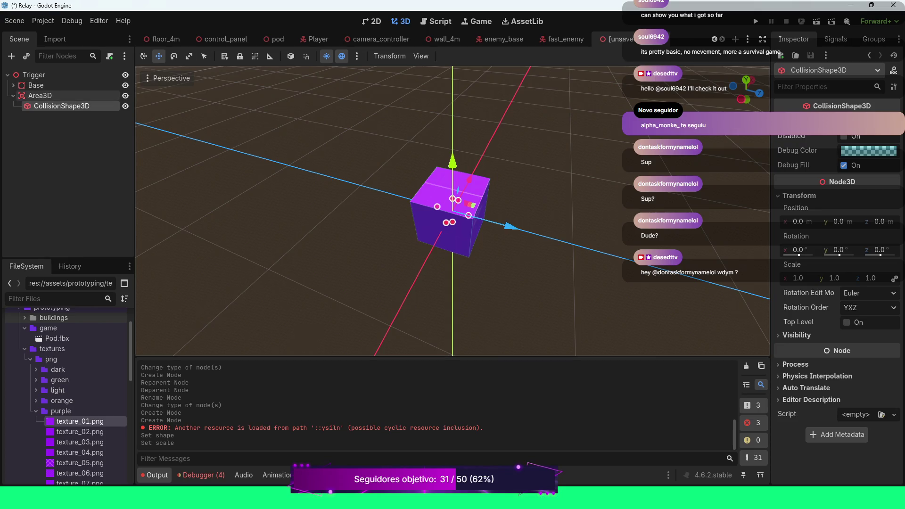
scroll(452, 212, "up", 1)
scroll(439, 212, "up", 2)
left_click(41, 96)
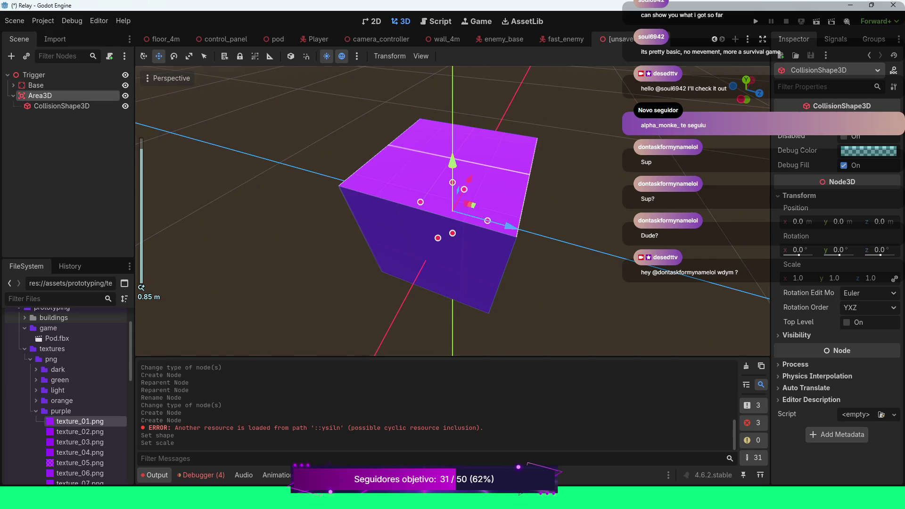
right_click(48, 98)
left_click(104, 104)
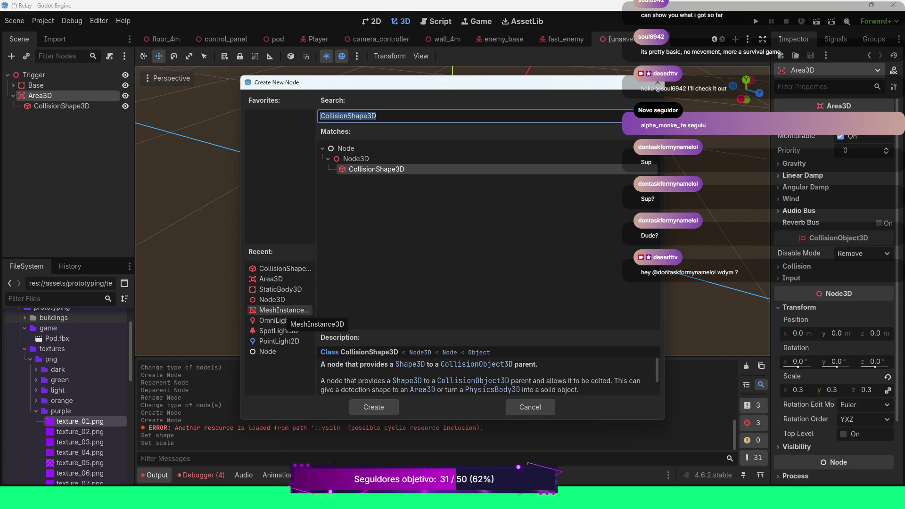
Step: Add a MeshInstance3D under Area3D and give it a new CylinderMesh
double_click(283, 310)
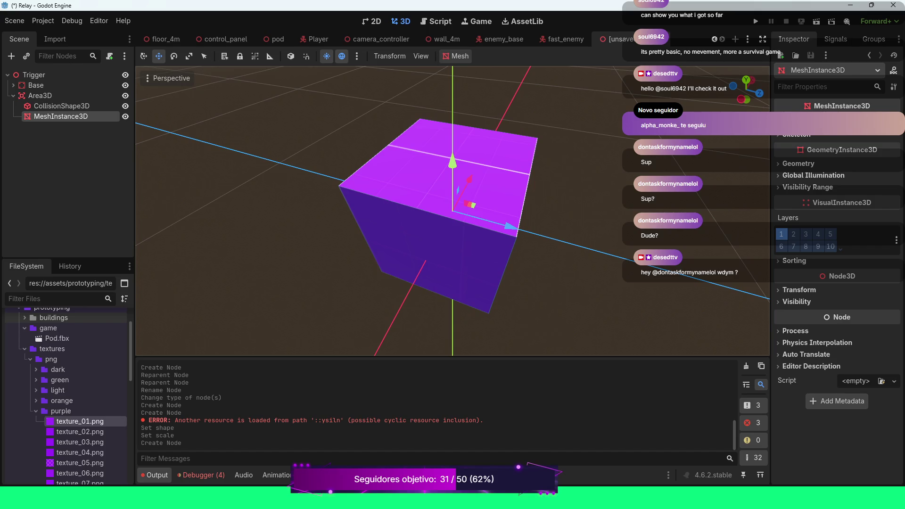
scroll(453, 211, "down", 3)
scroll(453, 211, "right", 5)
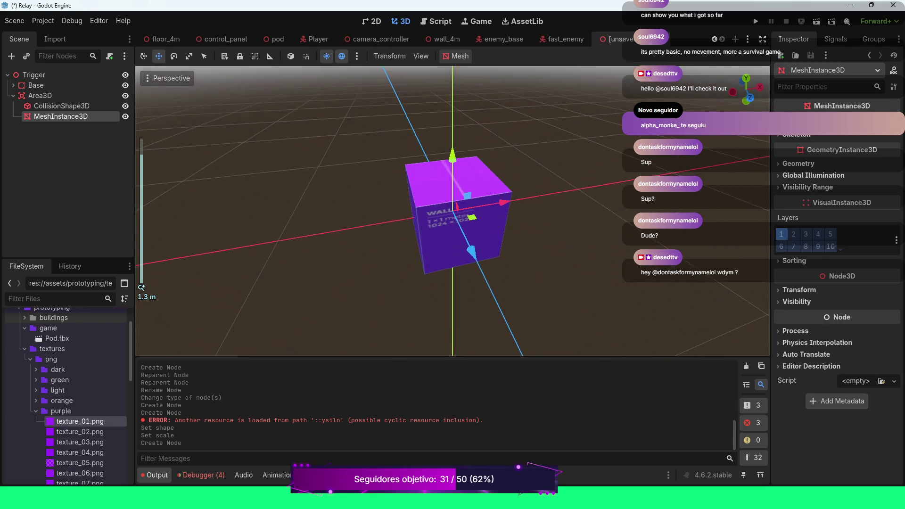
scroll(453, 211, "right", 5)
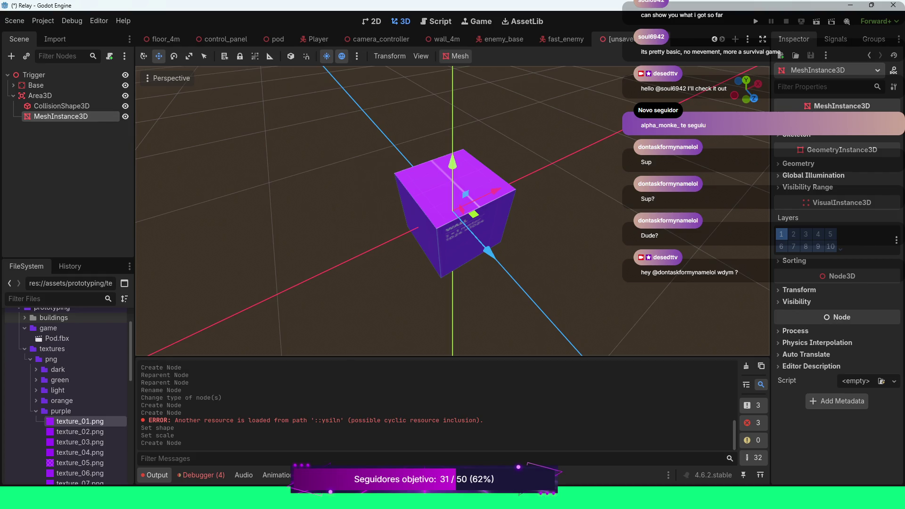
left_click(863, 124)
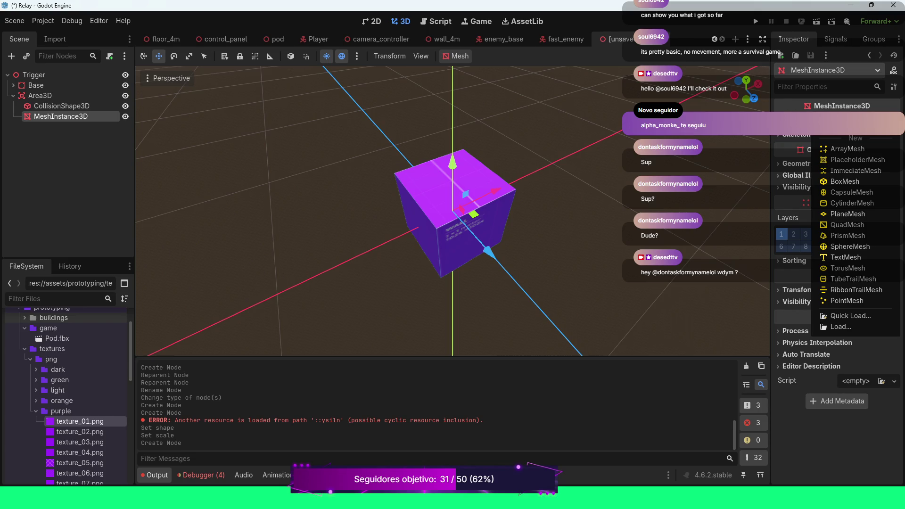
left_click(852, 203)
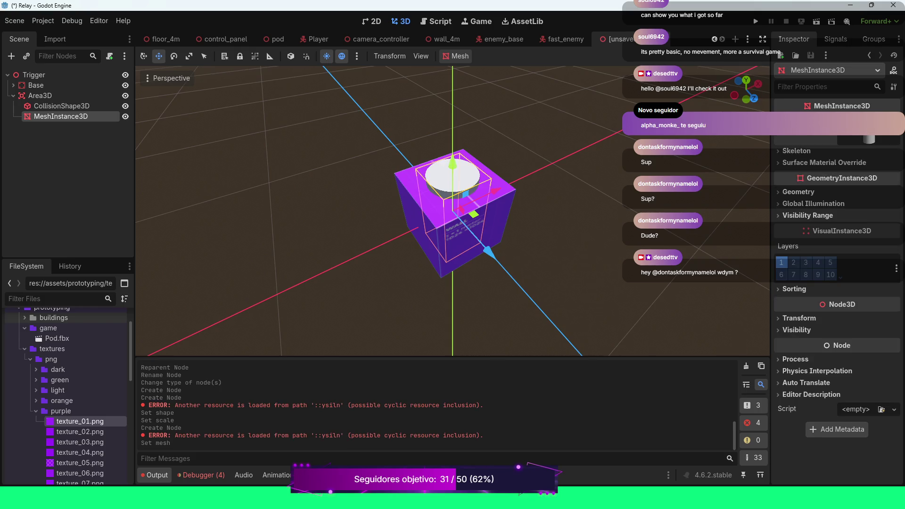
scroll(453, 212, "down", 2)
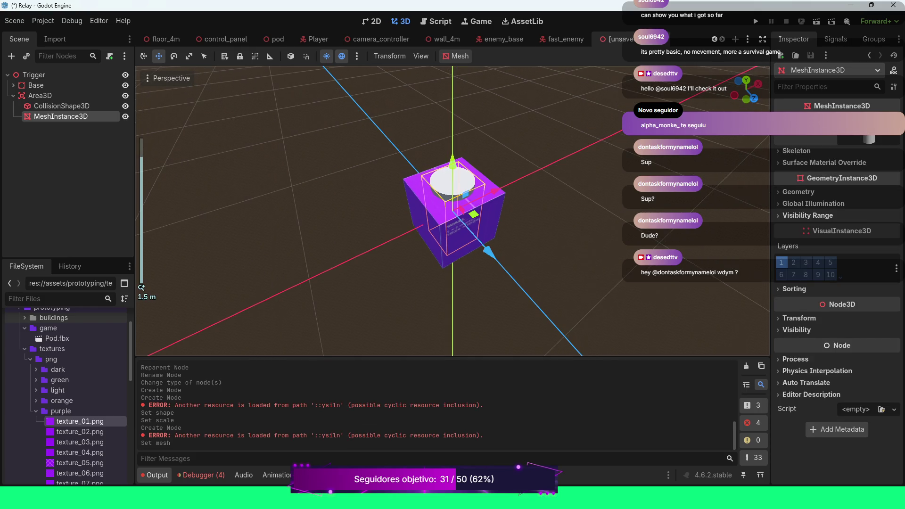
left_click(61, 106)
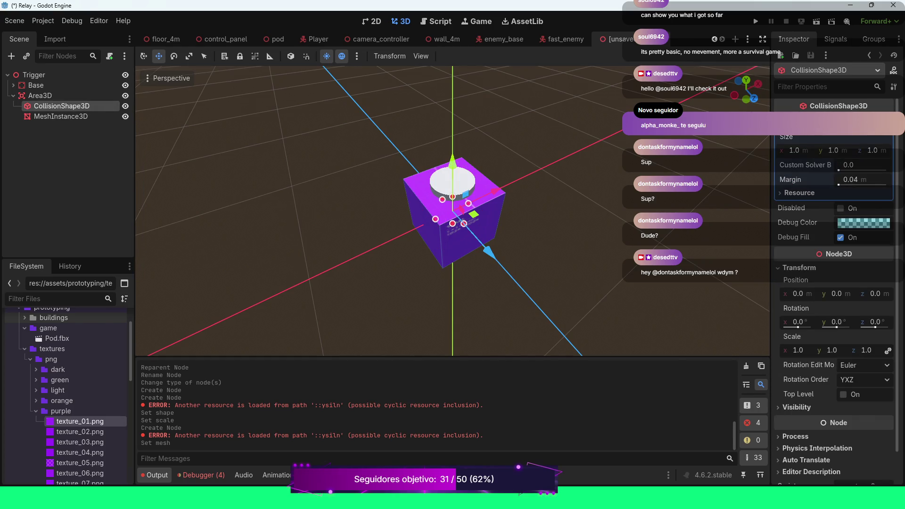
Step: Change the collision shape to a new CapsuleShape3D
left_click(887, 121)
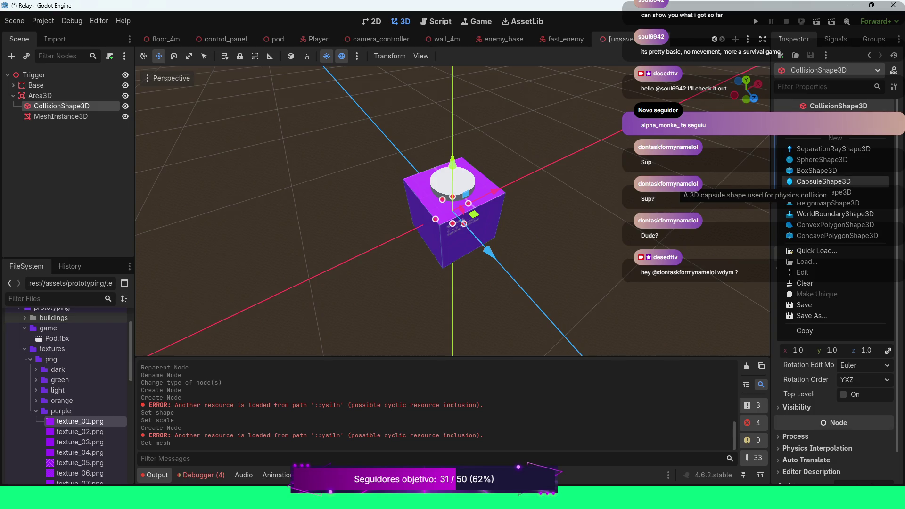
left_click(823, 181)
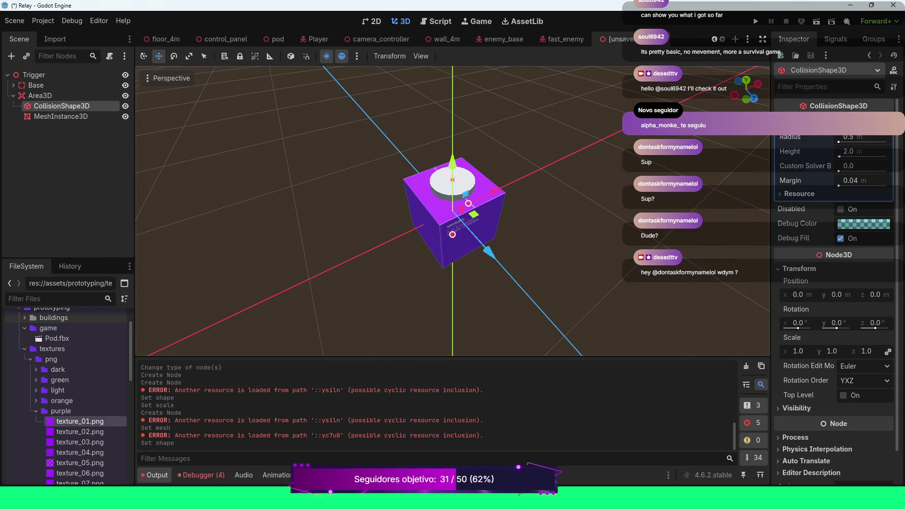
left_click(60, 117)
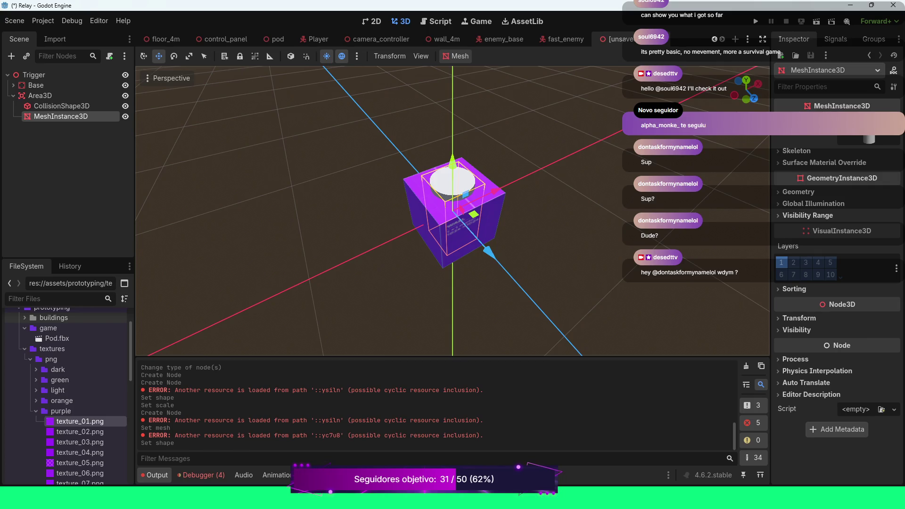
Step: Scale the cylinder mesh to 0.3
left_click(799, 319)
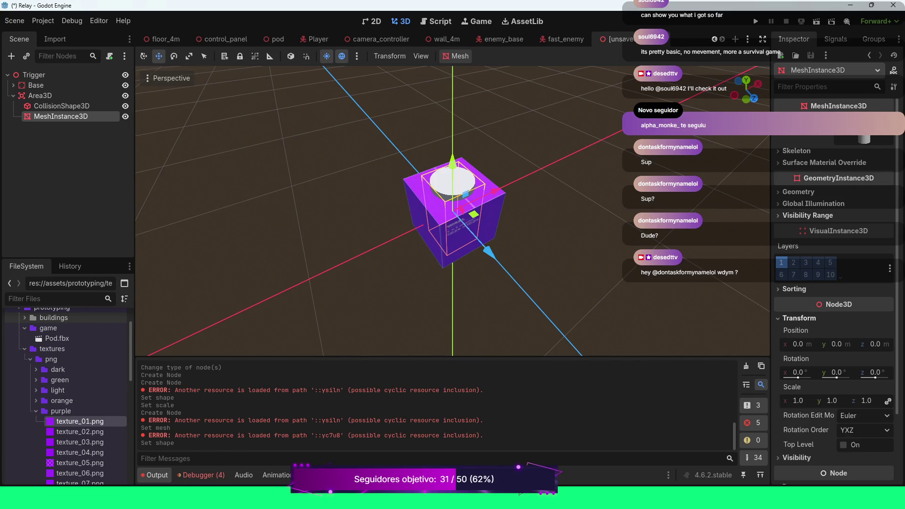
left_click(795, 401)
type("3")
key("Return")
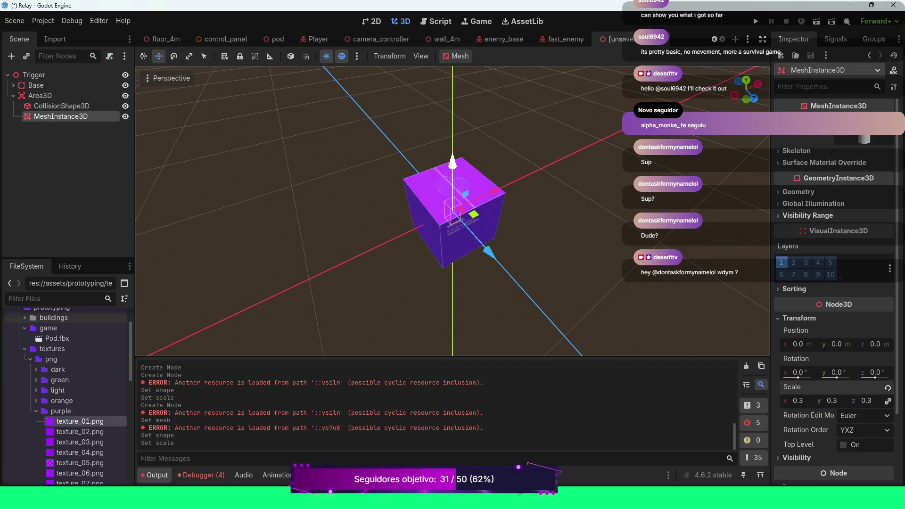
Step: Raise the Area3D to height 0.24 with the Y gizmo arrow
left_click(40, 96)
left_click_drag(453, 163, 453, 133)
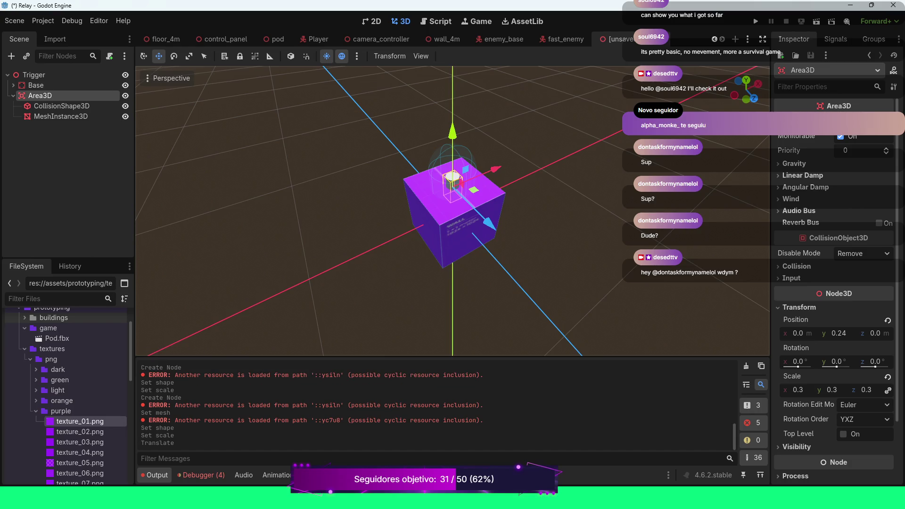
scroll(453, 207, "up", 5)
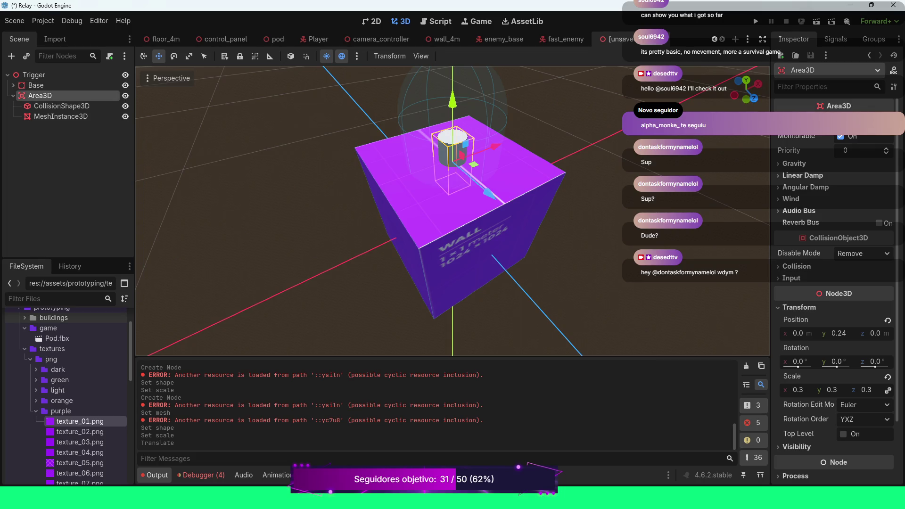
Step: Review the capsule collision shape and cylinder mesh settings, then reselect Area3D
left_click(71, 117)
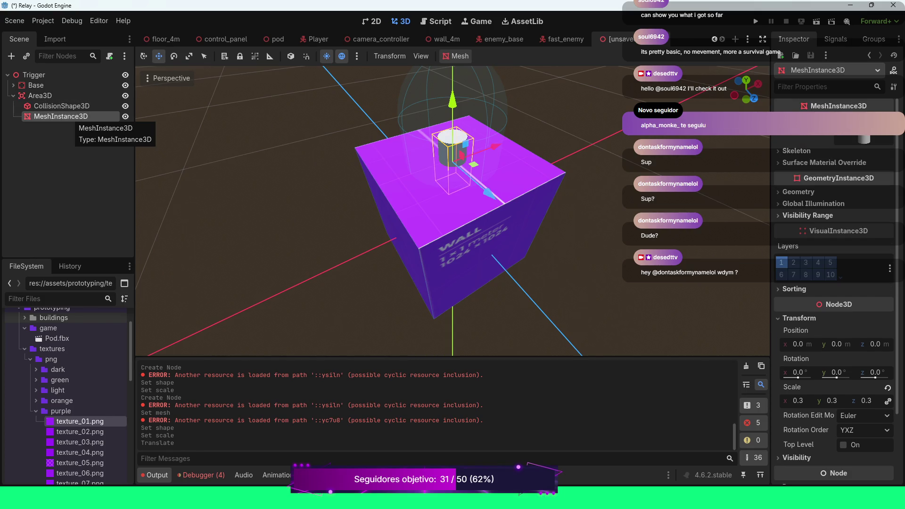
left_click(70, 106)
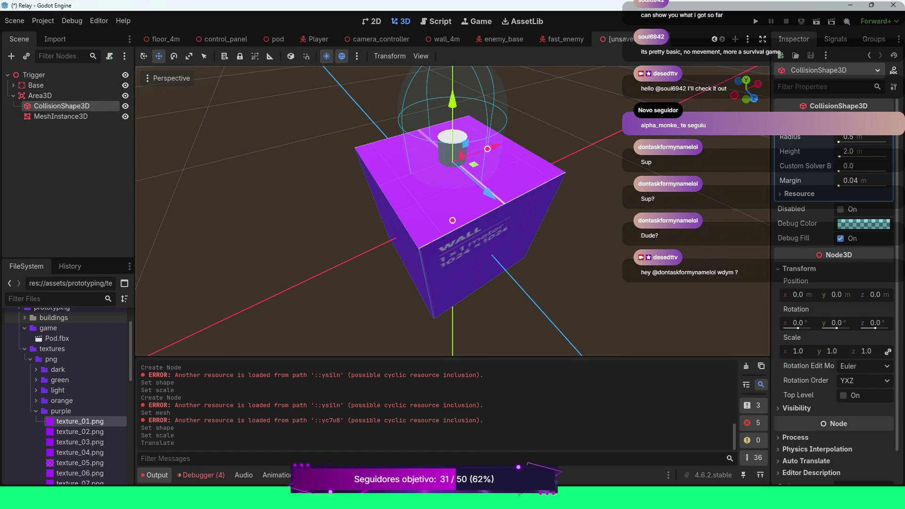
left_click(70, 117)
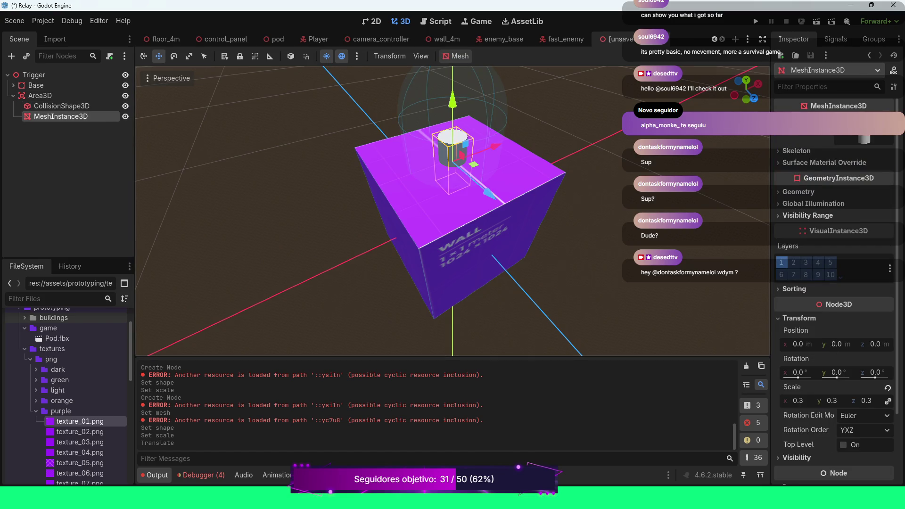
left_click(887, 388)
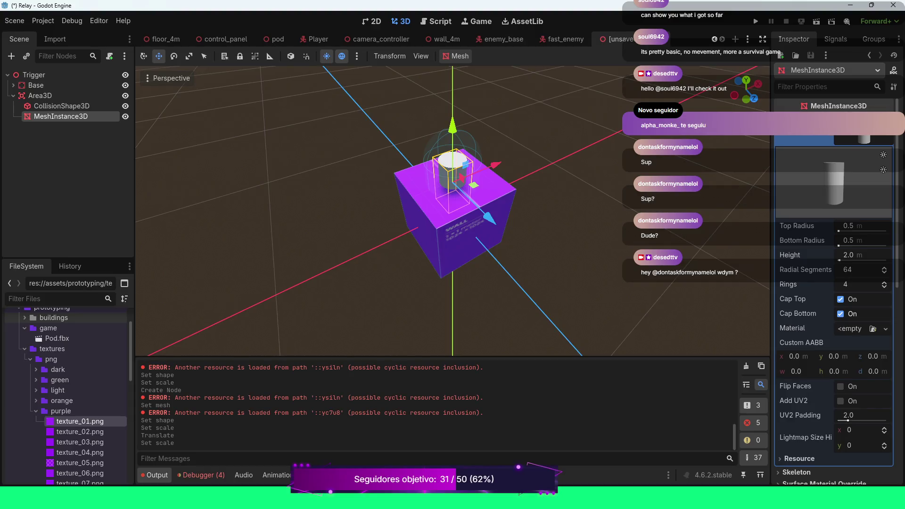
scroll(834, 292, "down", 3)
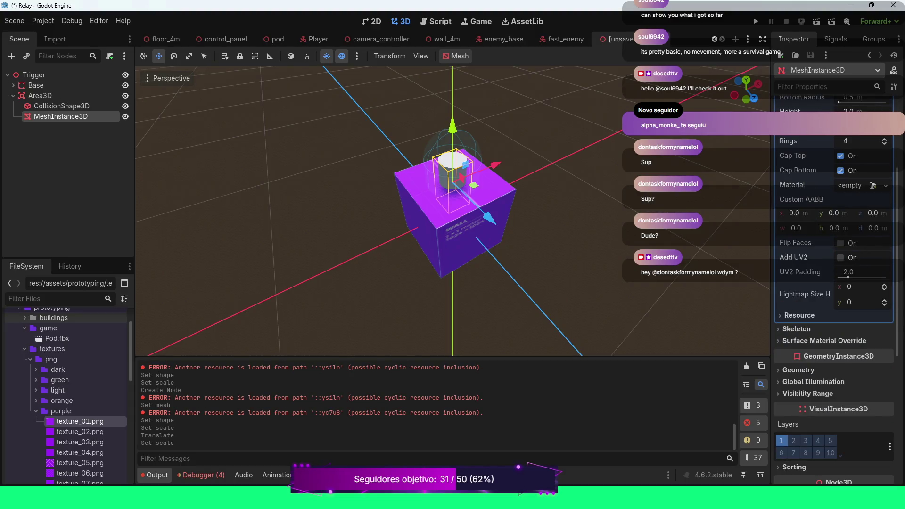
scroll(835, 283, "up", 2)
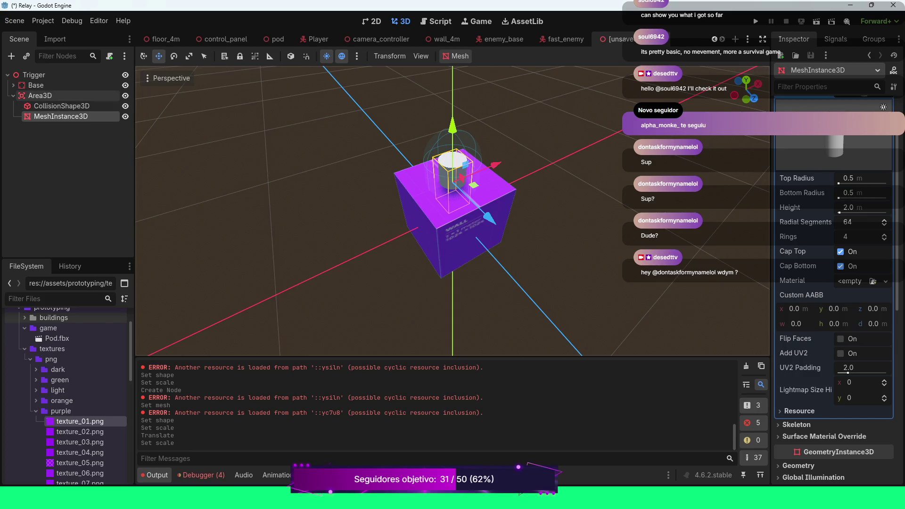
left_click(40, 95)
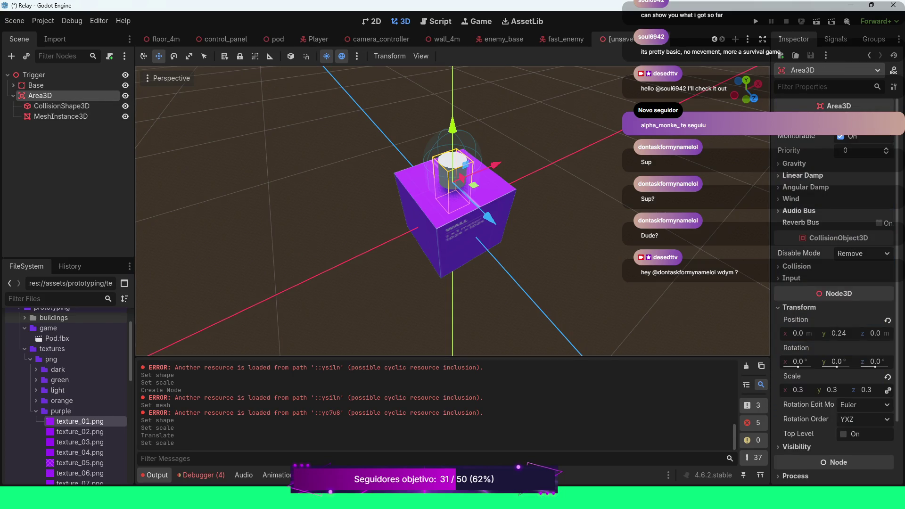
left_click(62, 107)
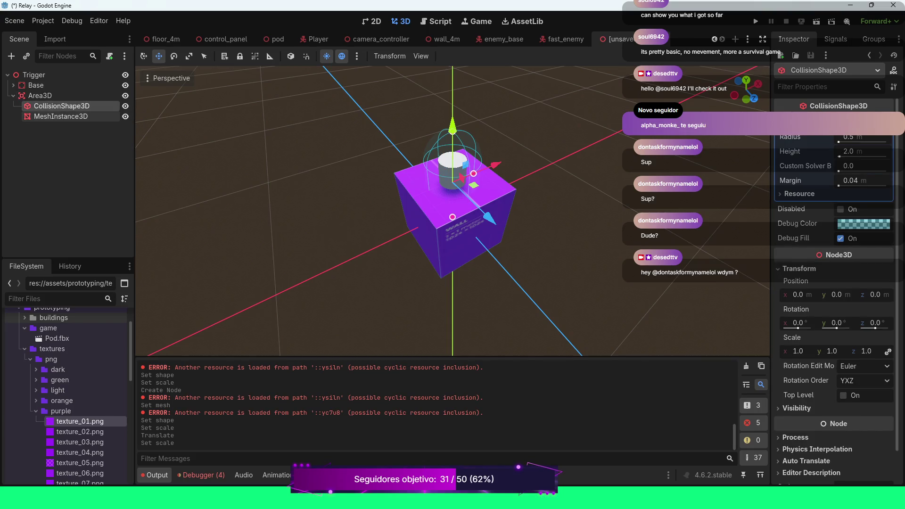
left_click(60, 117)
scroll(835, 283, "down", 5)
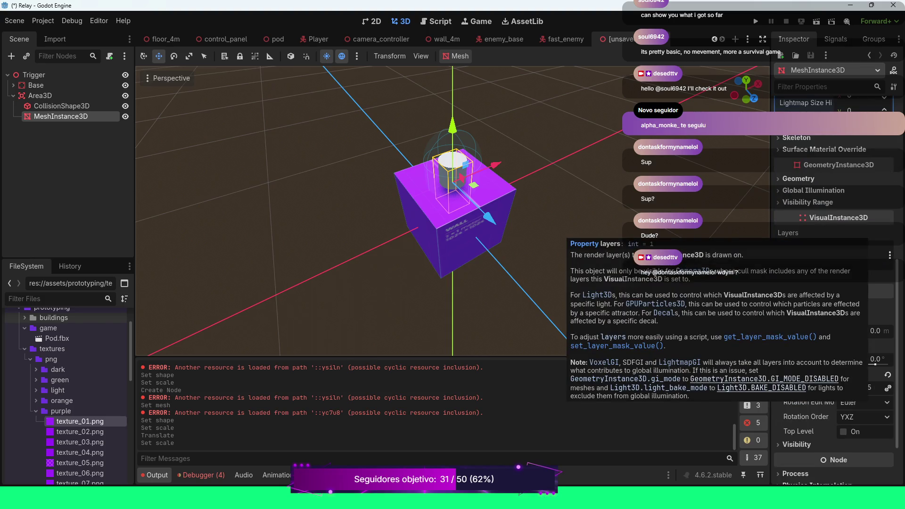
left_click(40, 95)
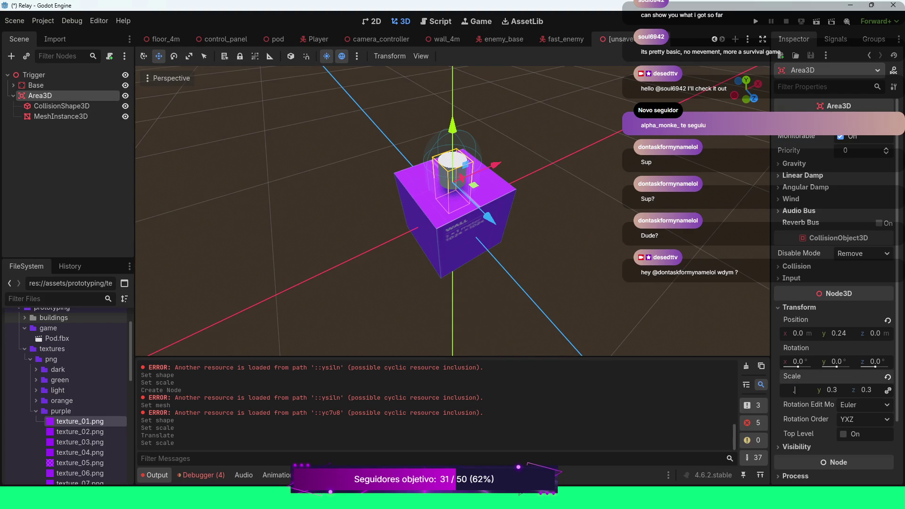
Step: Set the Area3D scale to 0.5 and lower it to y 0.136
type("0.5")
key("Return")
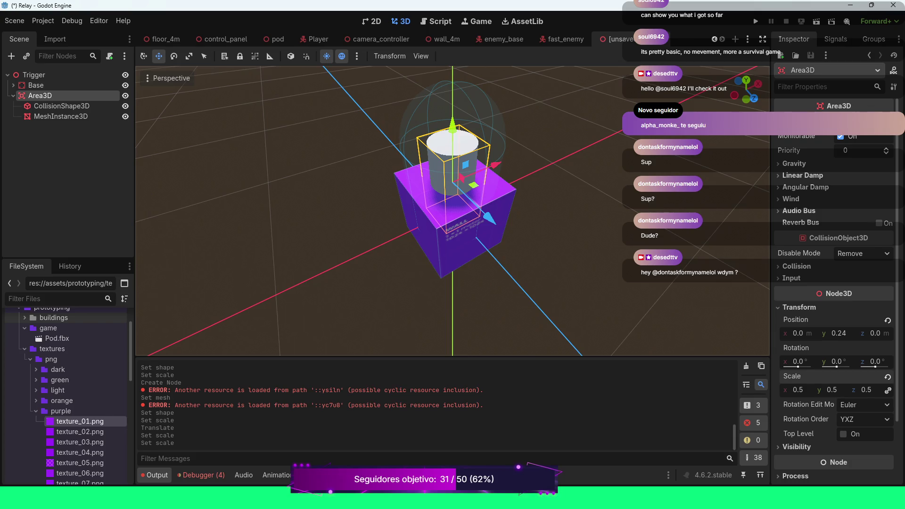
left_click_drag(453, 126, 452, 142)
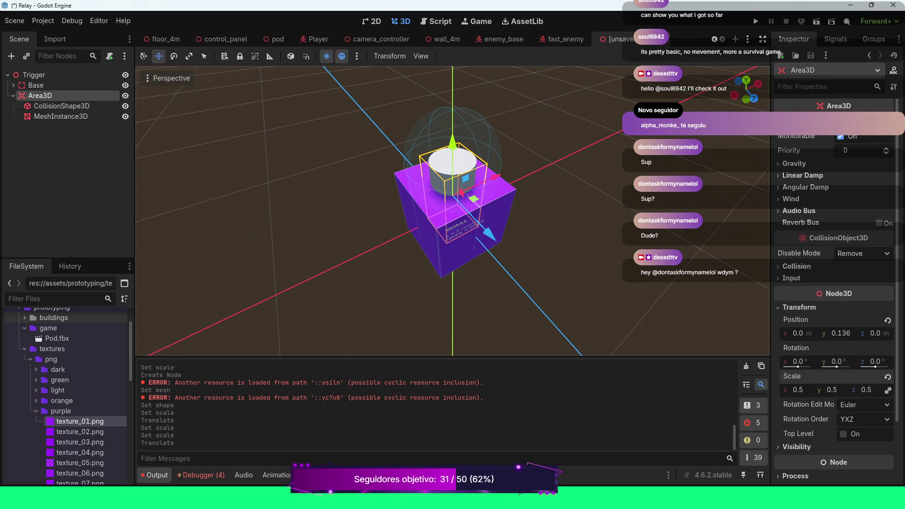
Step: Inspect the cylinder mesh and capsule collision shape settings
left_click(60, 117)
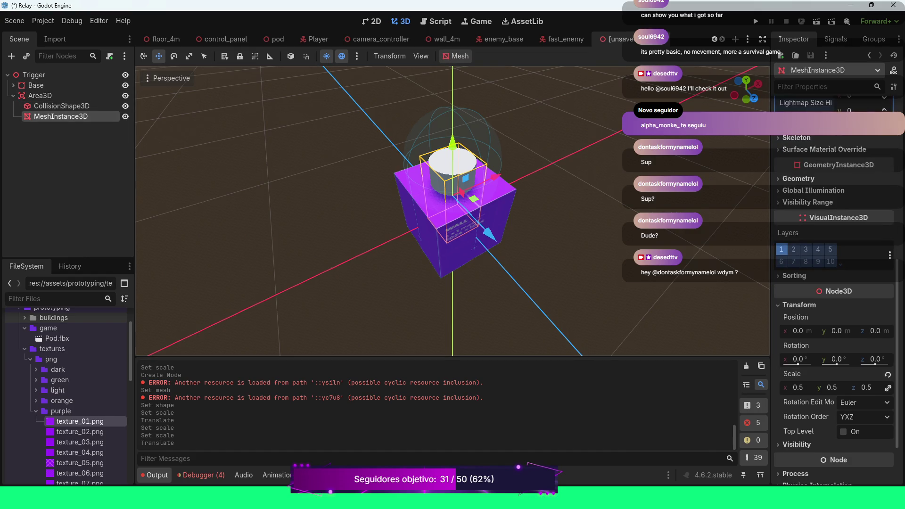
scroll(834, 282, "up", 3)
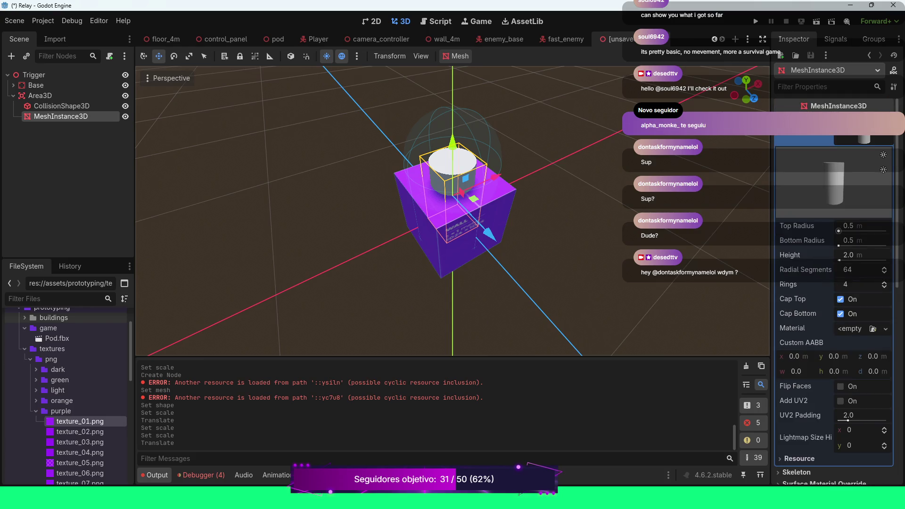
scroll(835, 283, "down", 7)
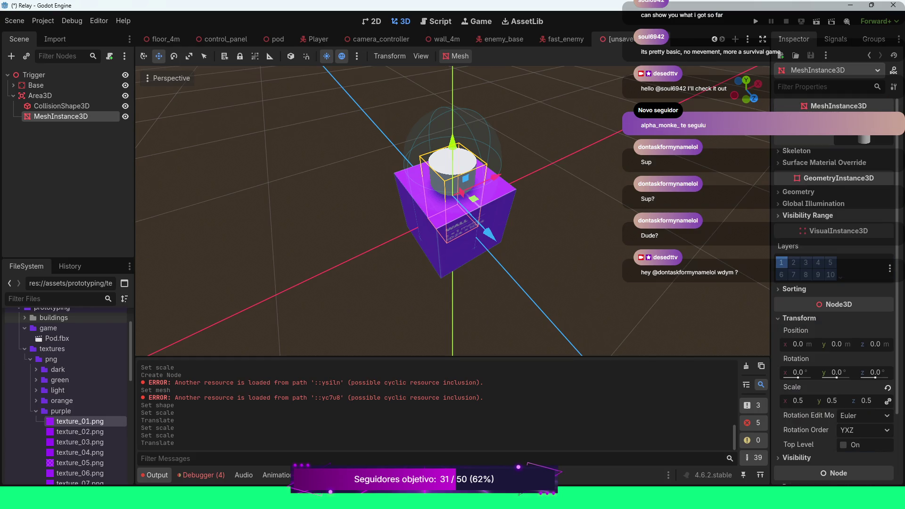
scroll(835, 283, "up", 7)
scroll(835, 283, "down", 1)
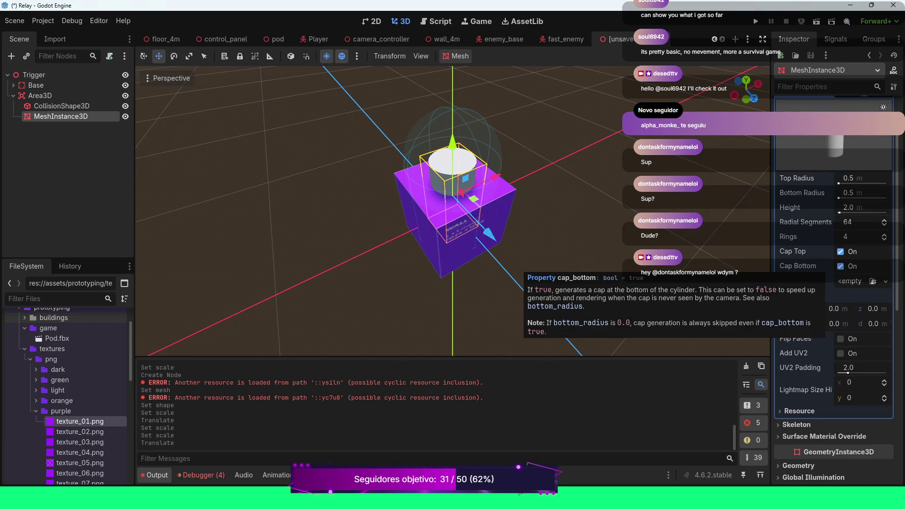
scroll(885, 269, "up", 1)
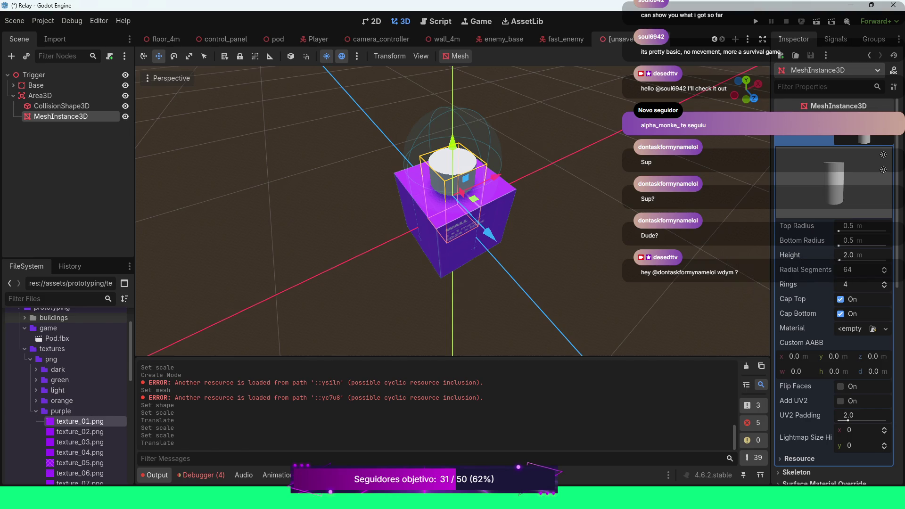
scroll(833, 283, "down", 7)
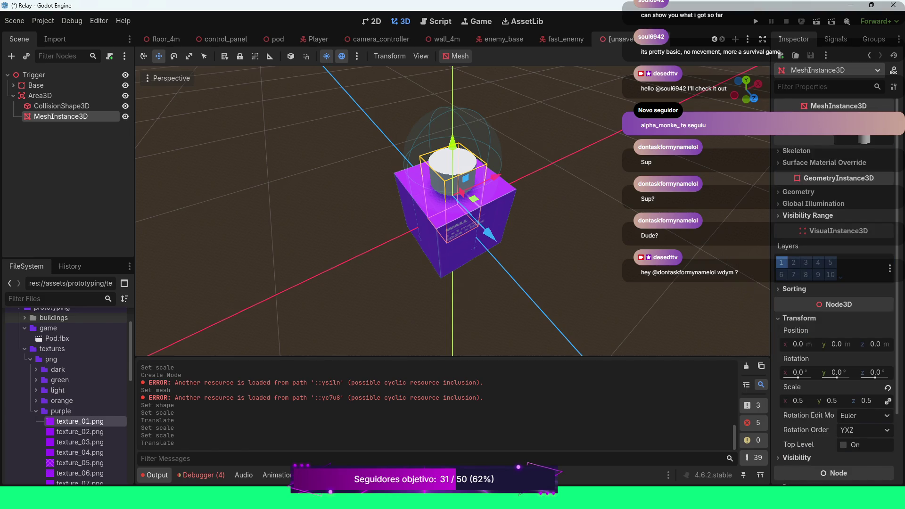
scroll(834, 283, "down", 2)
left_click(61, 106)
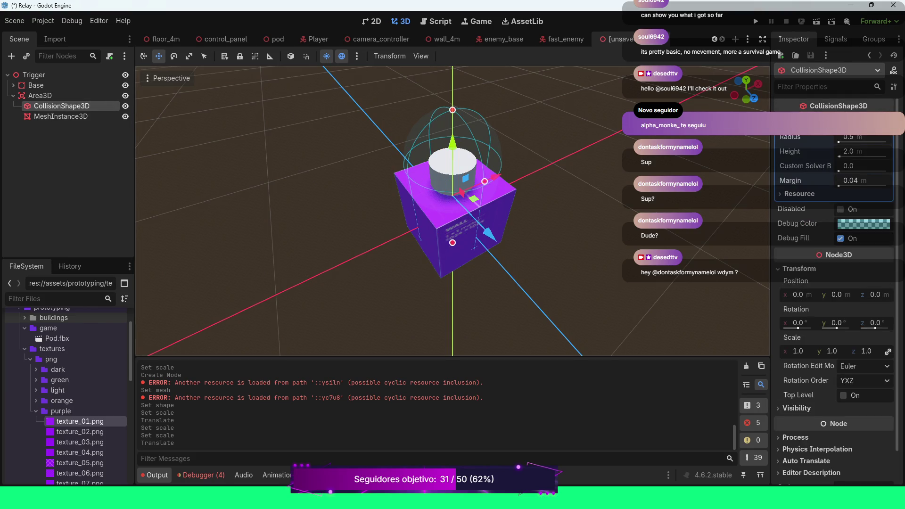
left_click(60, 116)
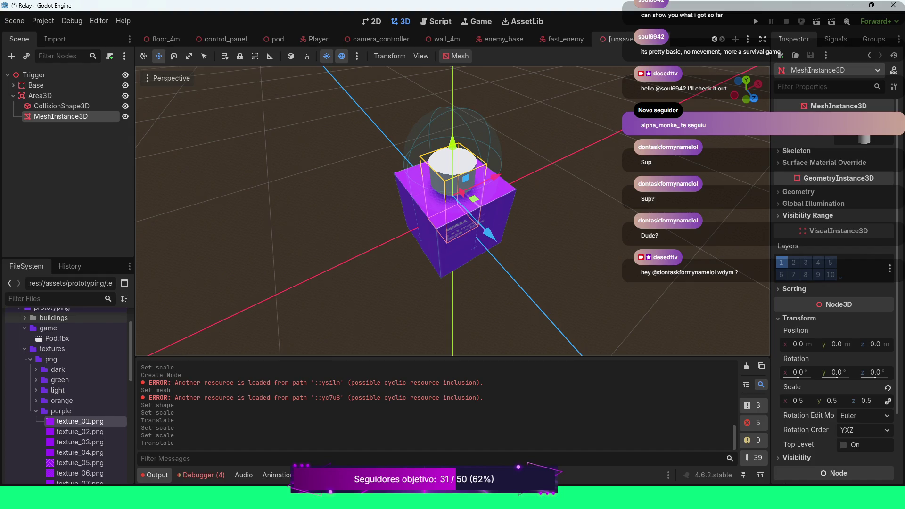
Step: Expand the cylinder mesh's Inspector properties to reveal its material slot
left_click(797, 151)
left_click(796, 150)
left_click(797, 151)
left_click(796, 151)
left_click(824, 162)
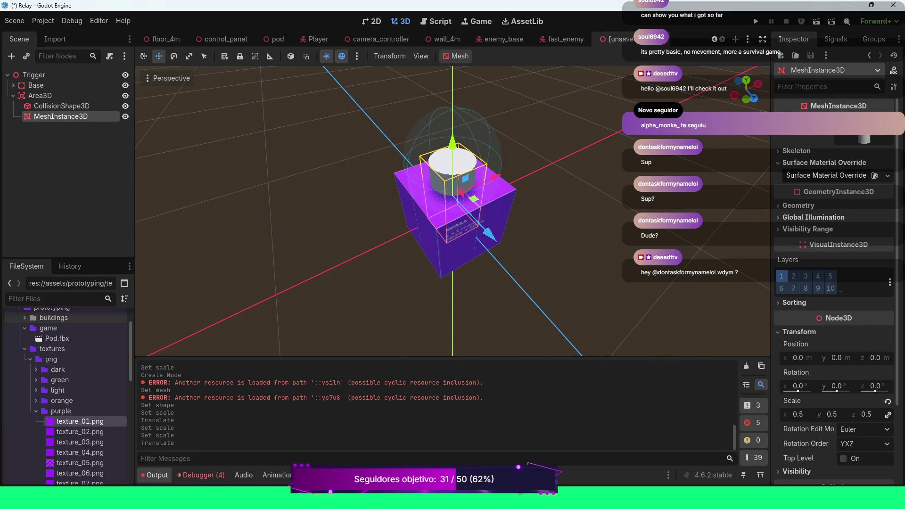
left_click(824, 163)
left_click(802, 139)
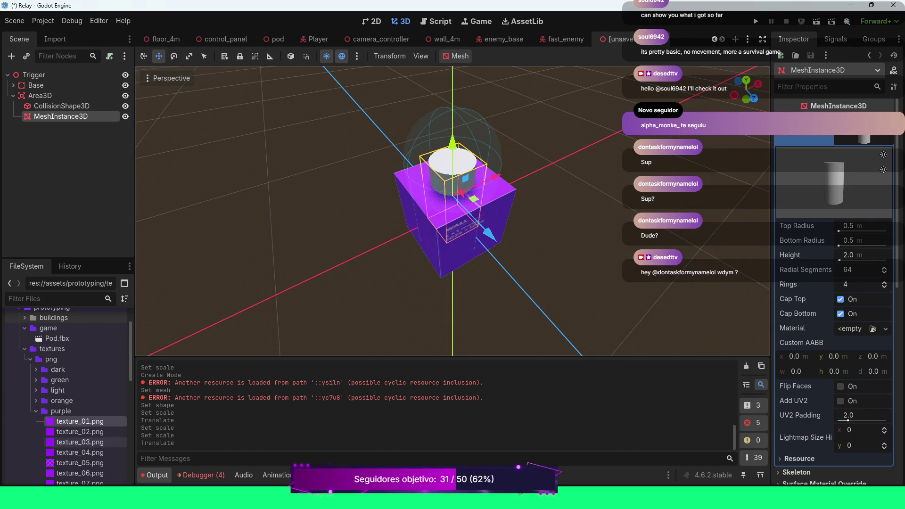
Step: Drag texture_01.png from textures/png/orange onto the cylinder's material slot
left_click(36, 412)
left_click(36, 401)
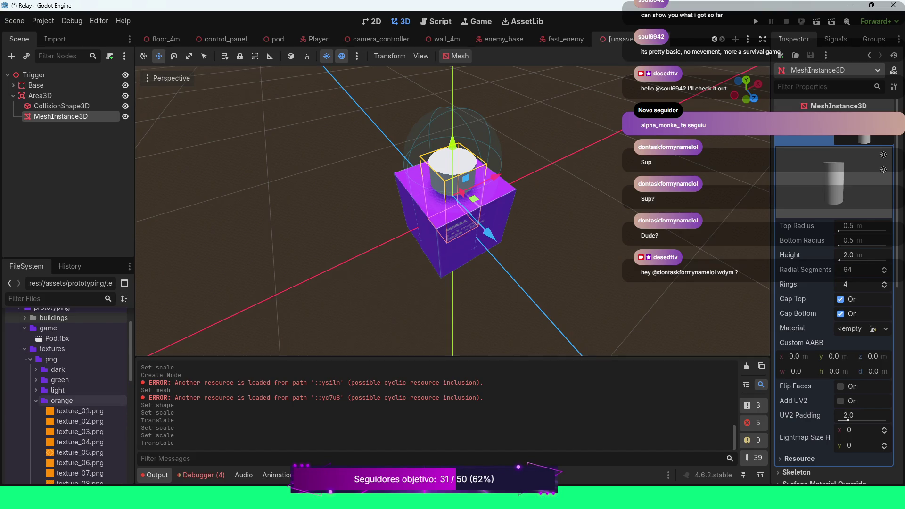
mouse_move(75, 411)
left_mouse_down()
mouse_move(424, 356)
mouse_move(854, 330)
left_mouse_up()
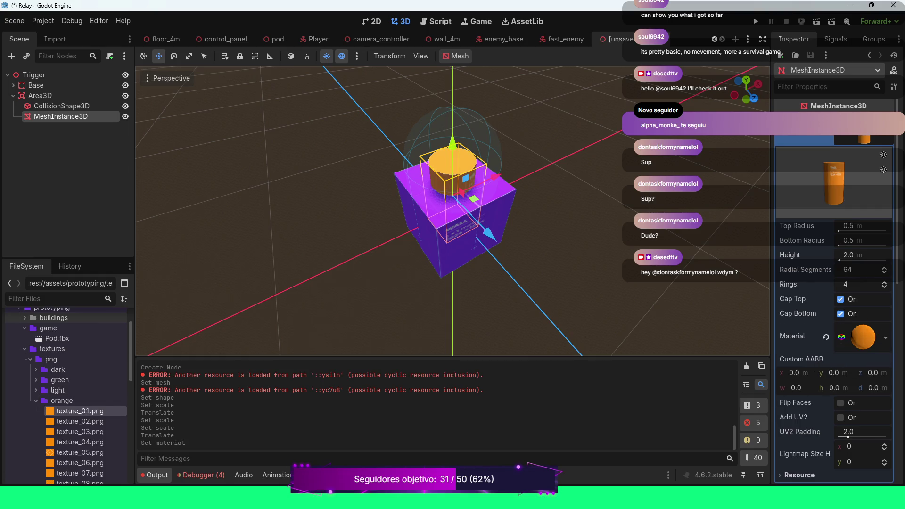
scroll(453, 212, "down", 2)
mouse_move(453, 213)
left_mouse_down()
mouse_move(500, 156)
mouse_move(491, 141)
mouse_move(463, 165)
mouse_move(477, 142)
left_mouse_up()
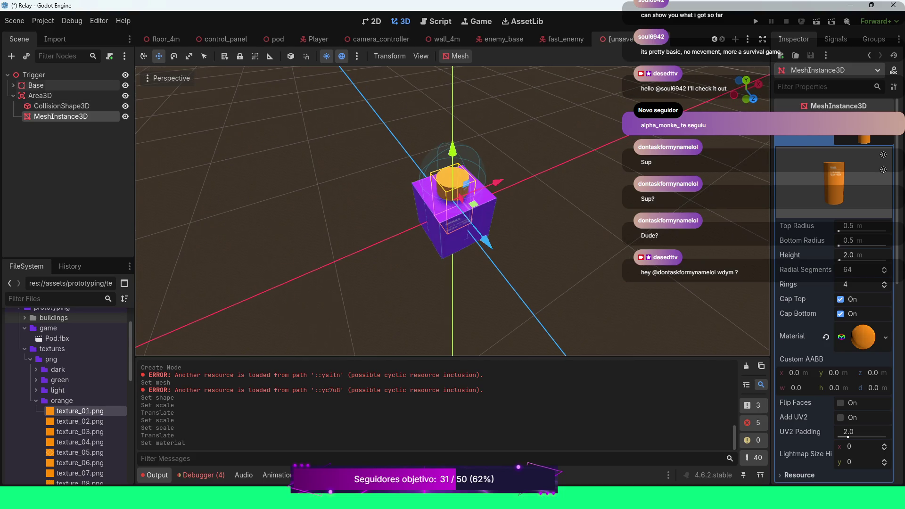
left_click(34, 74)
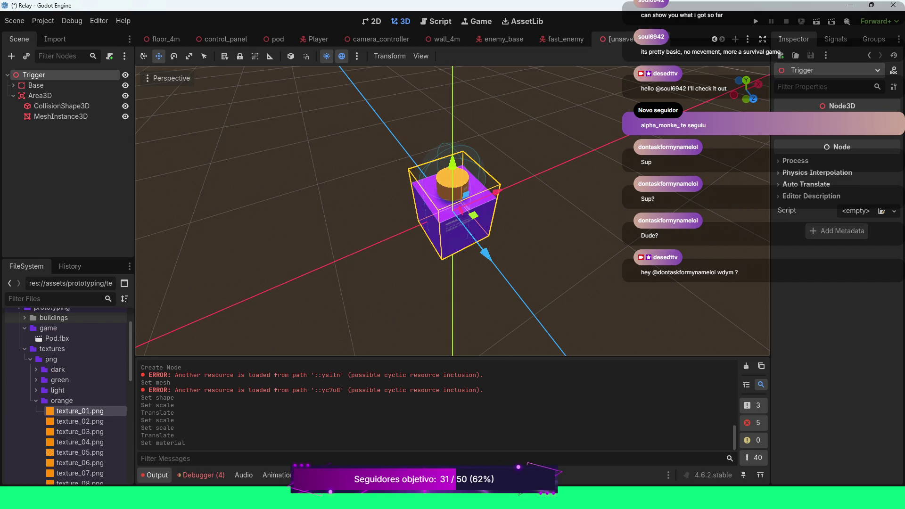
Step: Save the scene as trigger.tscn in res://scenes/buildings and close the wall_4m tab
key("ctrl+s")
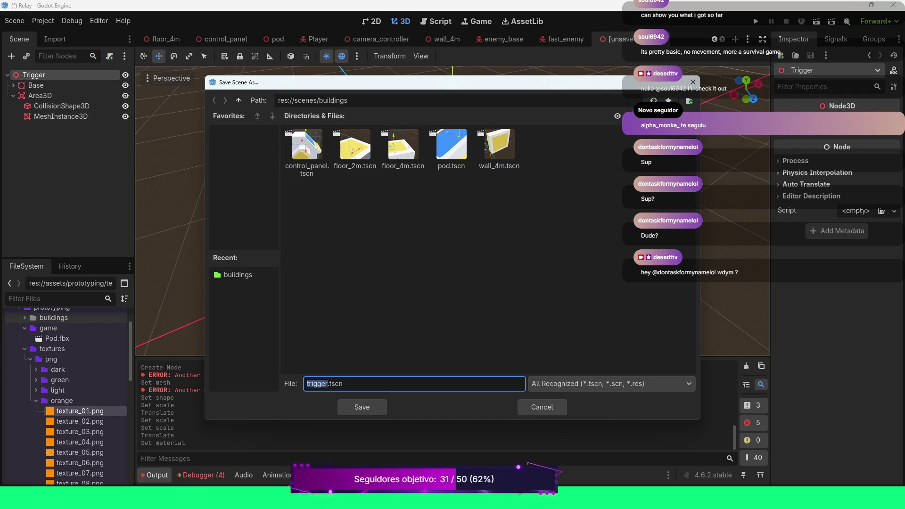
left_click(362, 407)
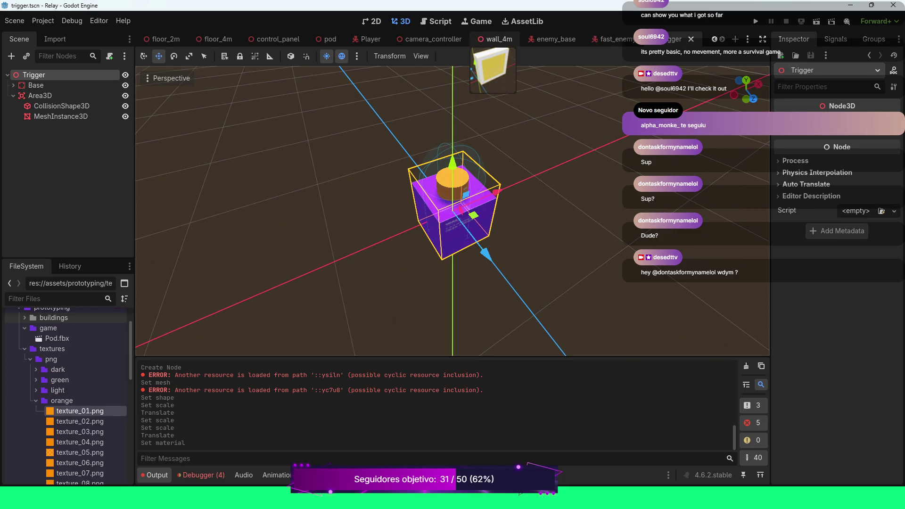
left_click(495, 39)
left_click(523, 39)
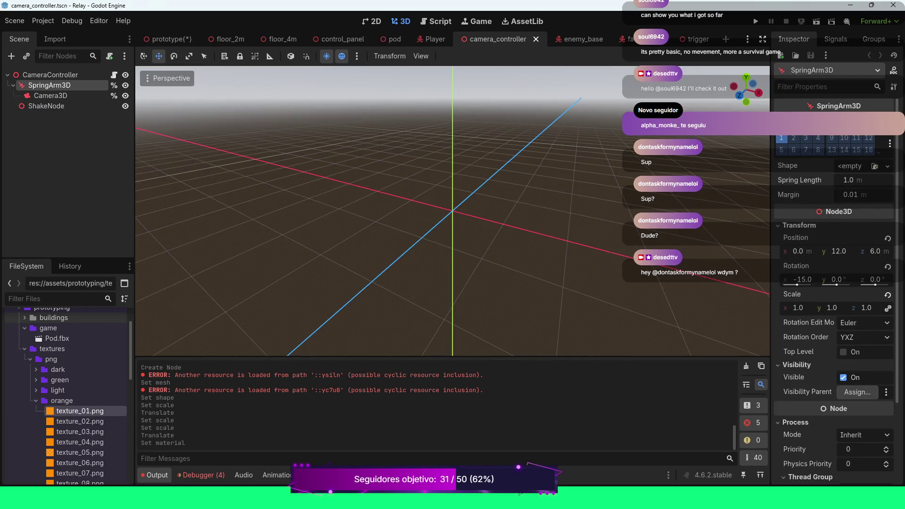
Step: Close camera_controller and drag trigger.tscn into the prototype level
left_click(536, 39)
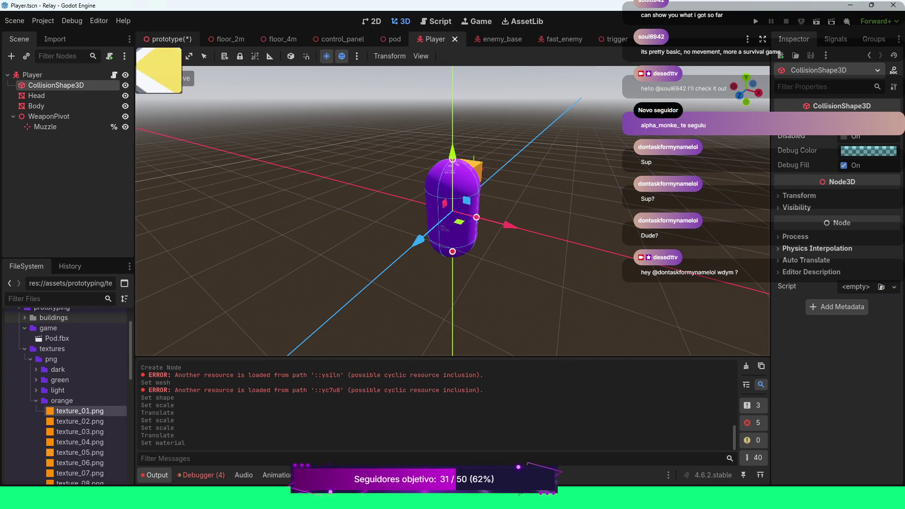
left_click(170, 39)
scroll(453, 212, "down", 5)
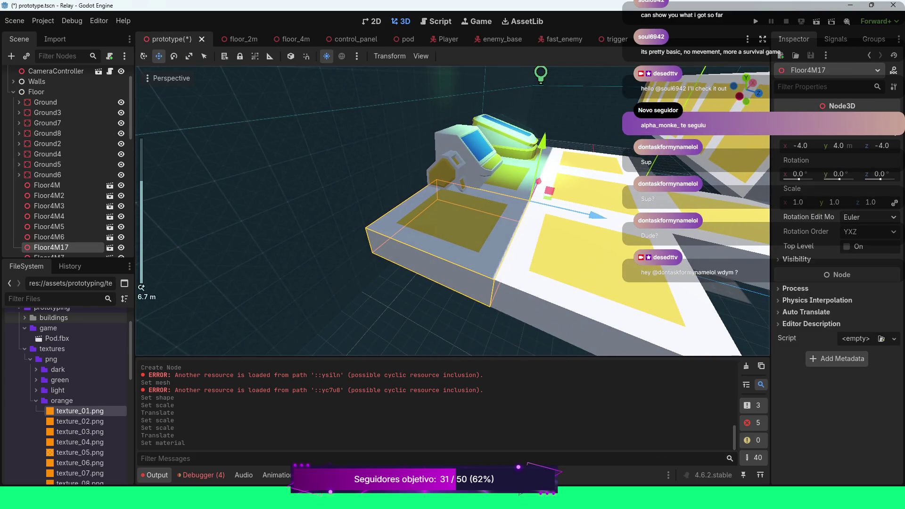
scroll(66, 397, "down", 1)
scroll(66, 396, "up", 4)
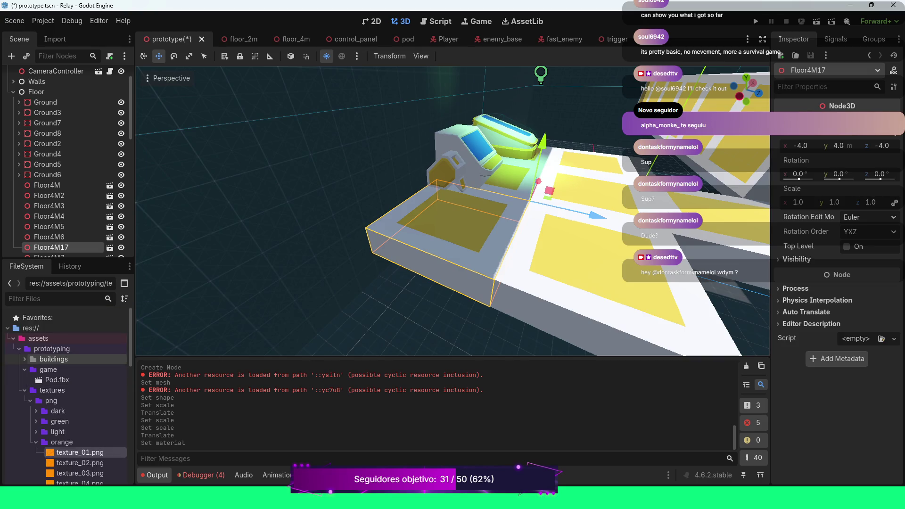
left_click(25, 391)
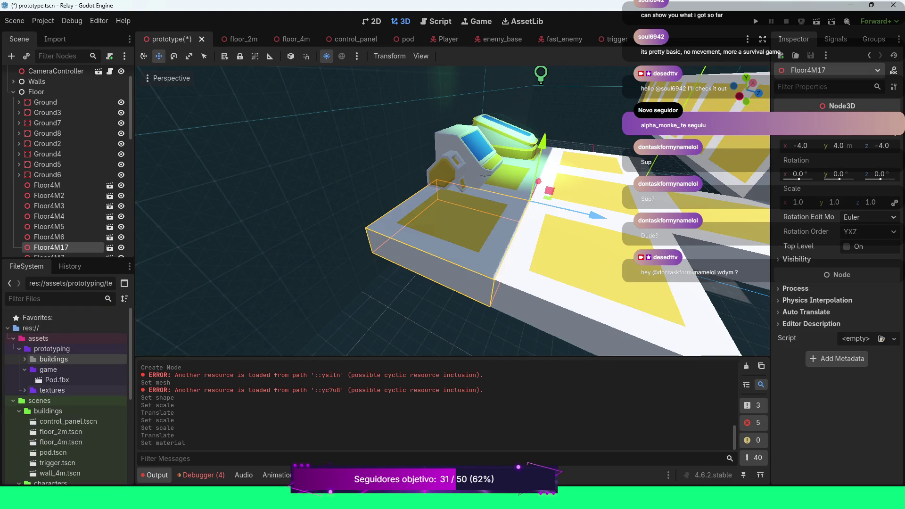
left_click(24, 391)
left_click(25, 390)
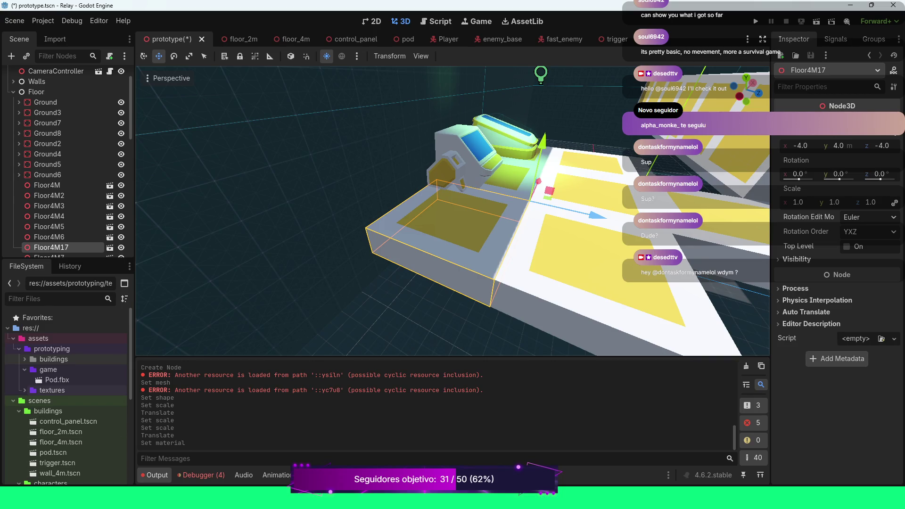
mouse_move(61, 463)
left_mouse_down()
mouse_move(457, 211)
mouse_move(408, 214)
left_mouse_up()
Step: Position the Trigger instance at -6.0, 4.26, -6.0 on the pad beside the console
scroll(456, 218, "up", 10)
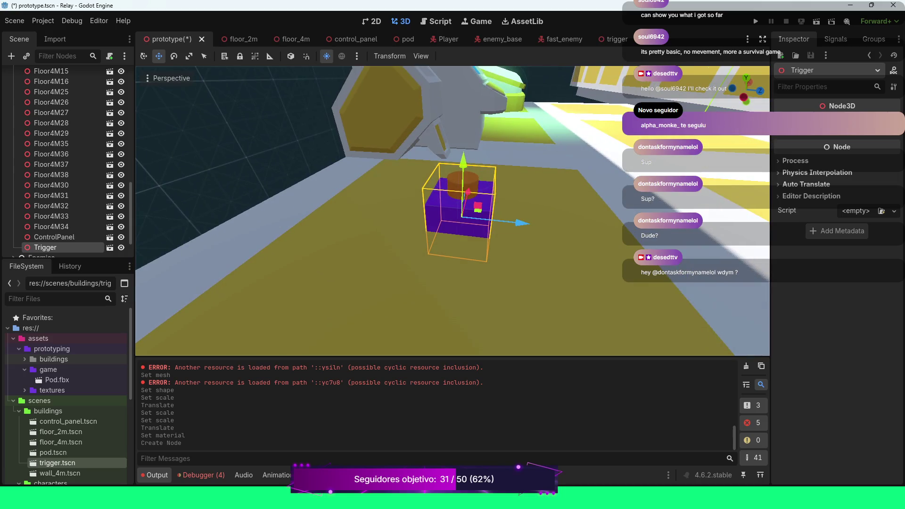
left_click_drag(464, 161, 471, 167)
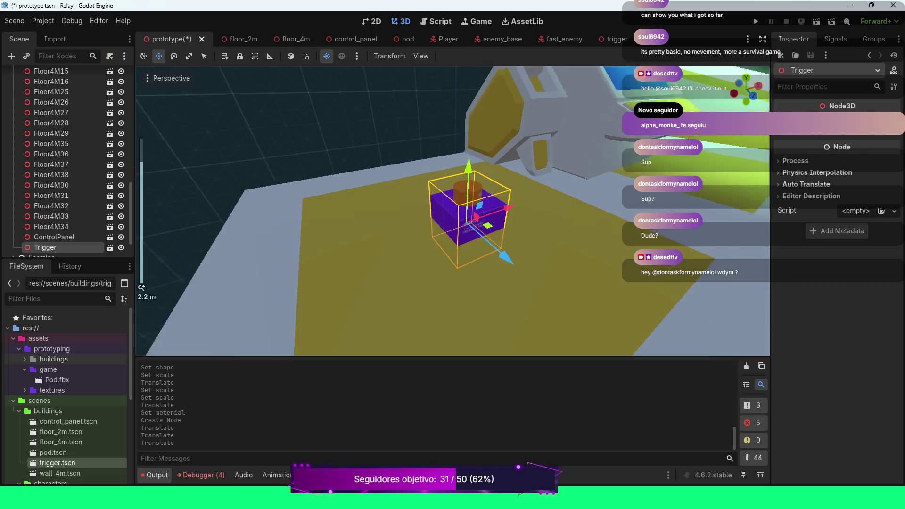
scroll(142, 286, "down", 4)
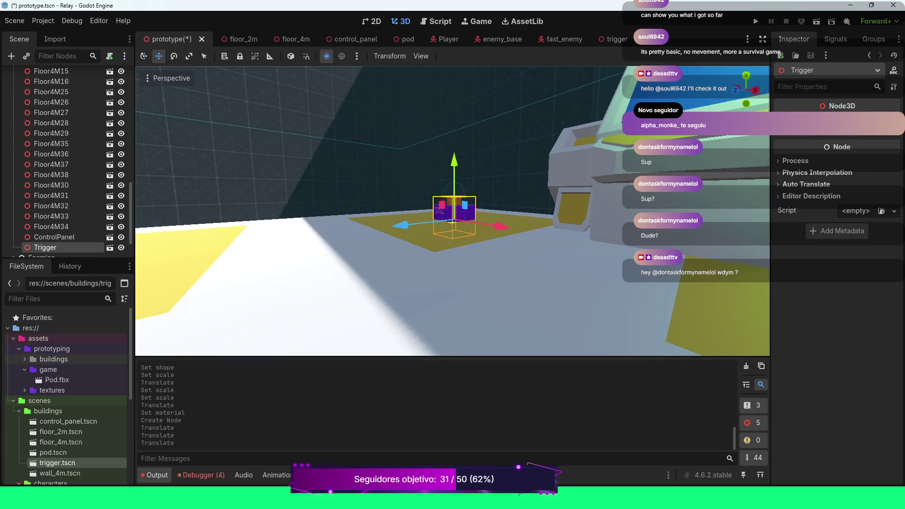
left_click_drag(454, 167, 454, 104)
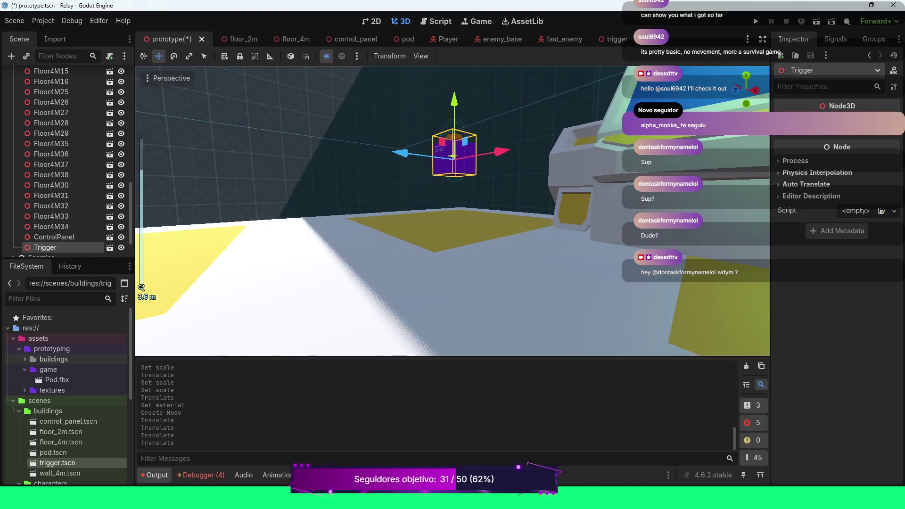
scroll(452, 211, "up", 3)
left_click_drag(452, 210, 402, 172)
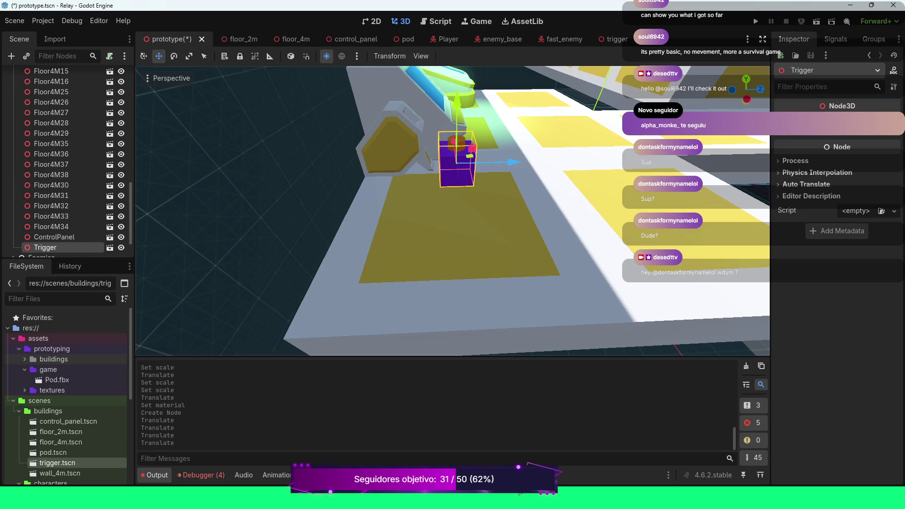
left_click_drag(457, 100, 456, 140)
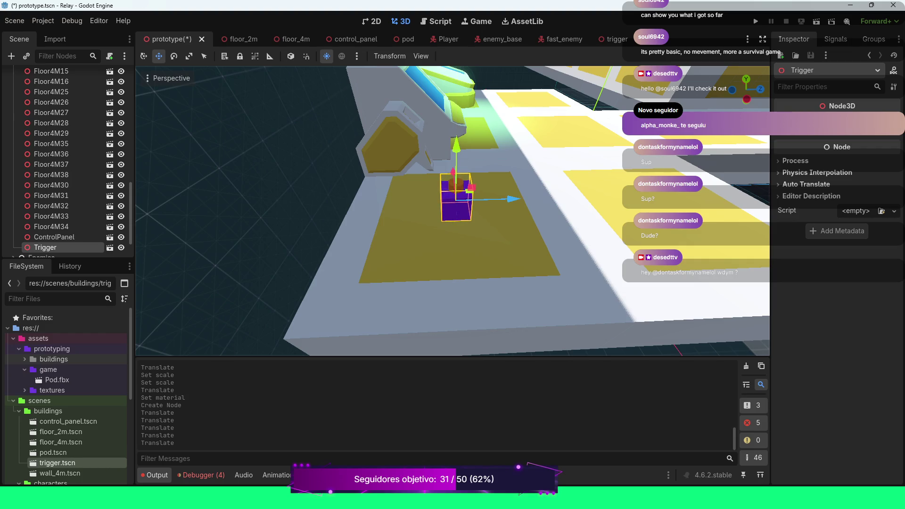
scroll(457, 211, "up", 5)
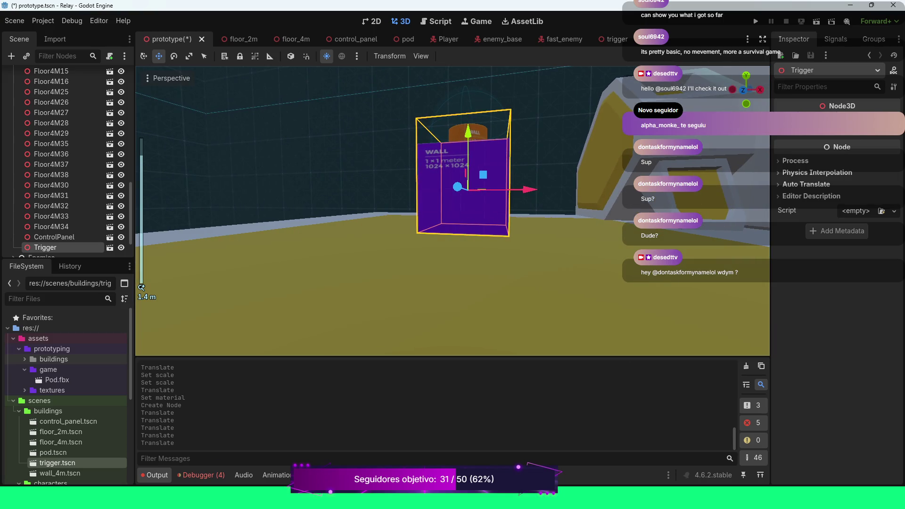
left_click(843, 146)
type("4.26")
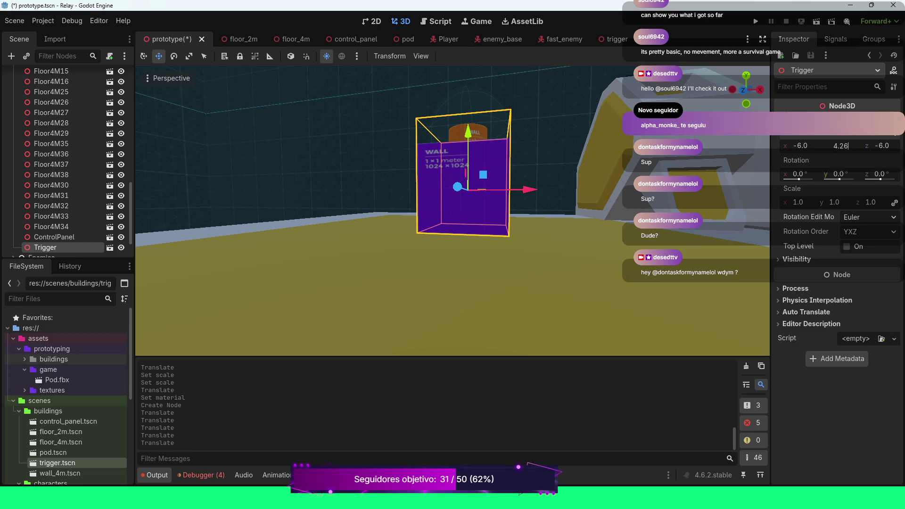
key("Return")
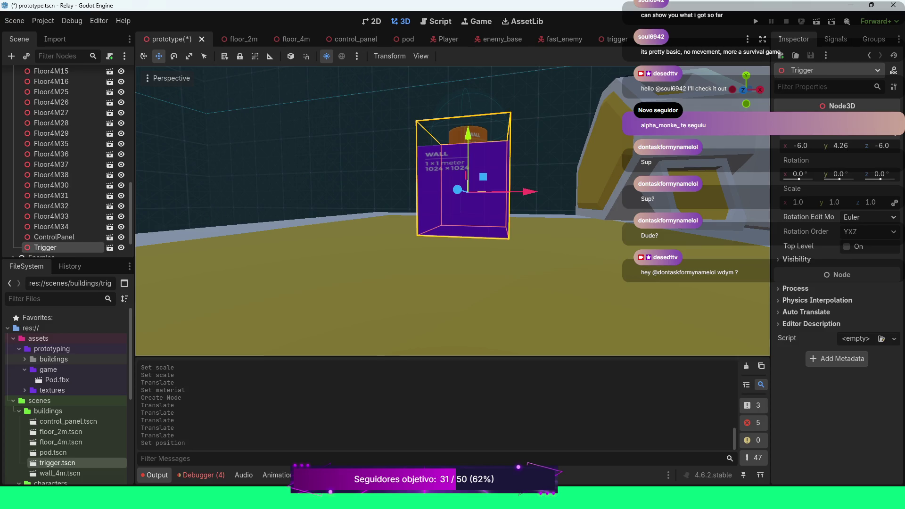
Step: Save the prototype level, run the game, and walk the player up into the console room
key("ctrl+s")
key("F5")
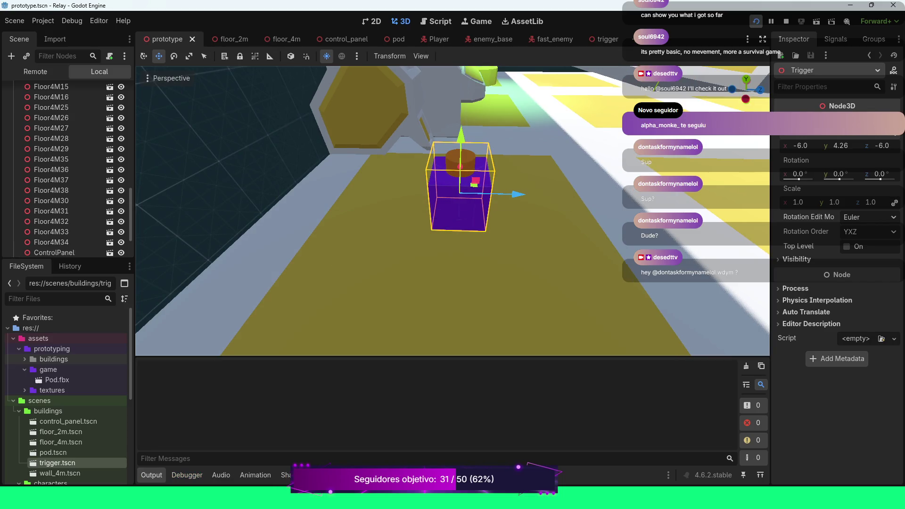
key("w")
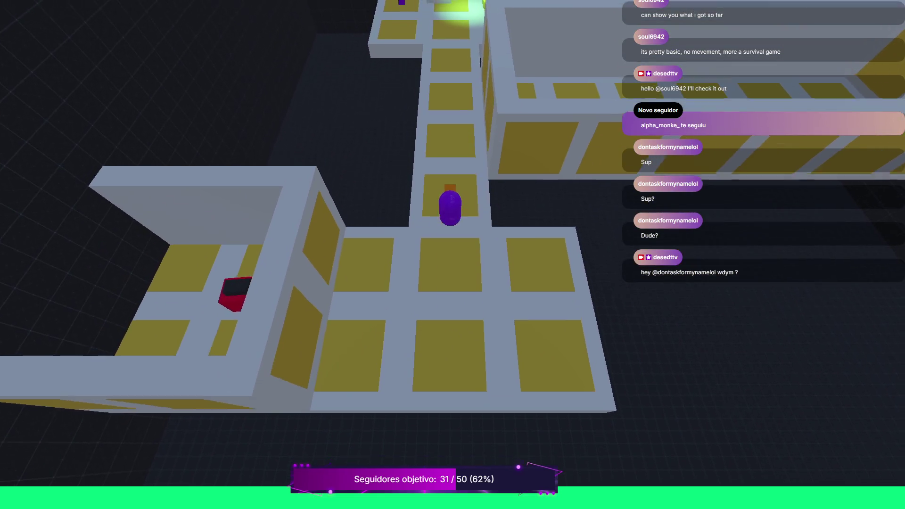
key("w")
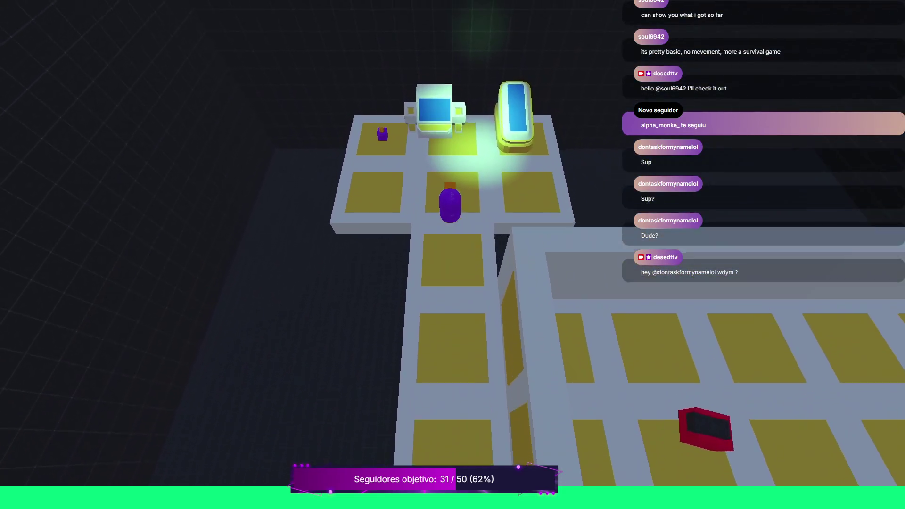
key("a")
Step: Walk the player around the new trigger beside the console, then stop the game
key("s")
key("w")
key("s")
key("d")
key("a")
key("w")
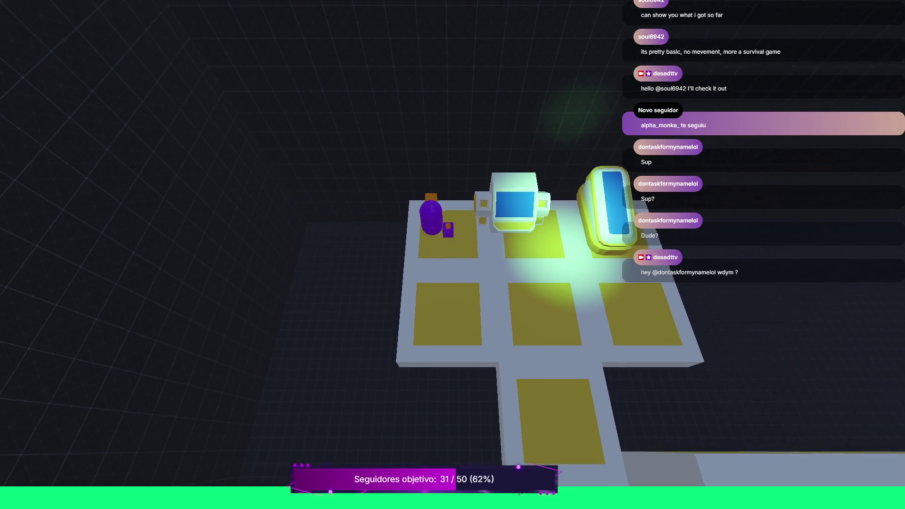
key("s")
key("d")
key("w")
key("s")
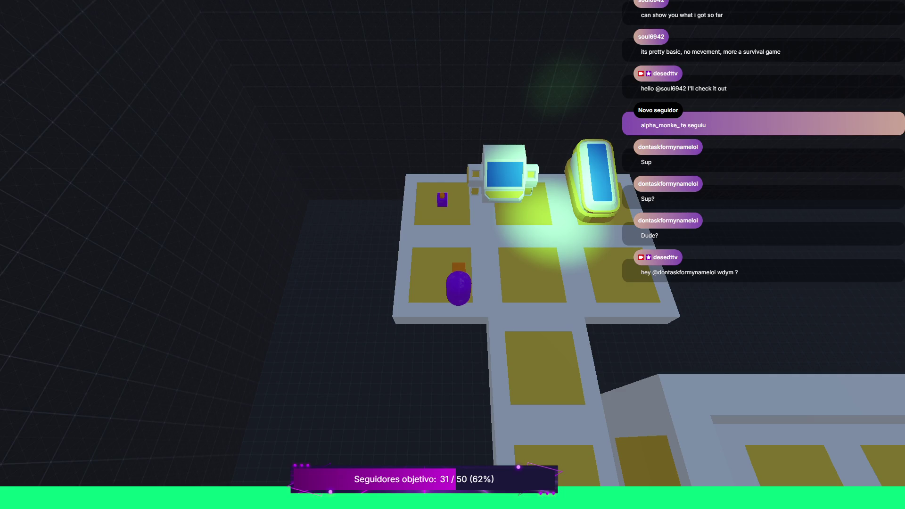
key("F8")
Step: Drag the Trigger with the move gizmo over beside the console
scroll(453, 210, "down", 3)
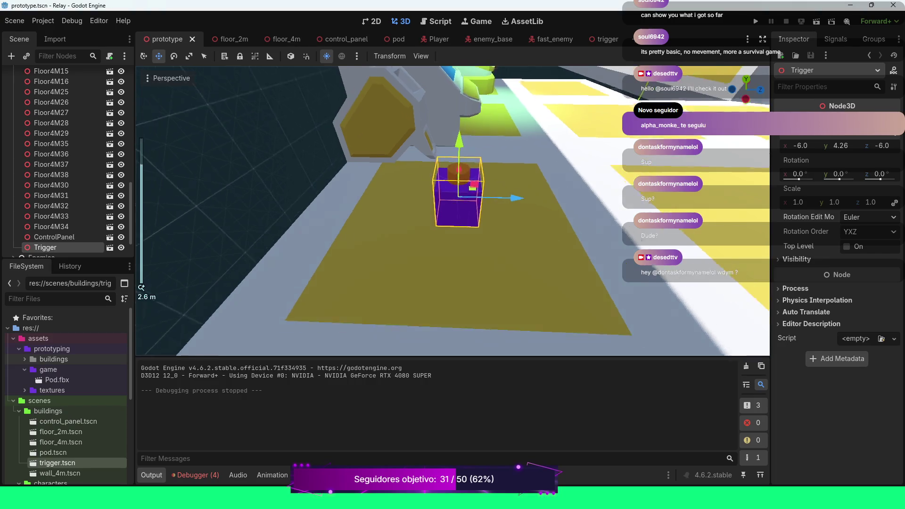
scroll(453, 210, "down", 3)
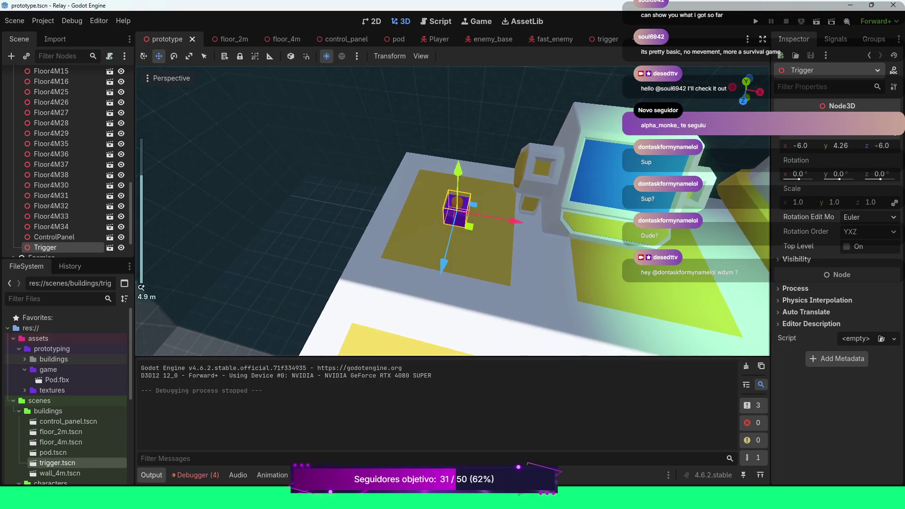
scroll(453, 210, "down", 2)
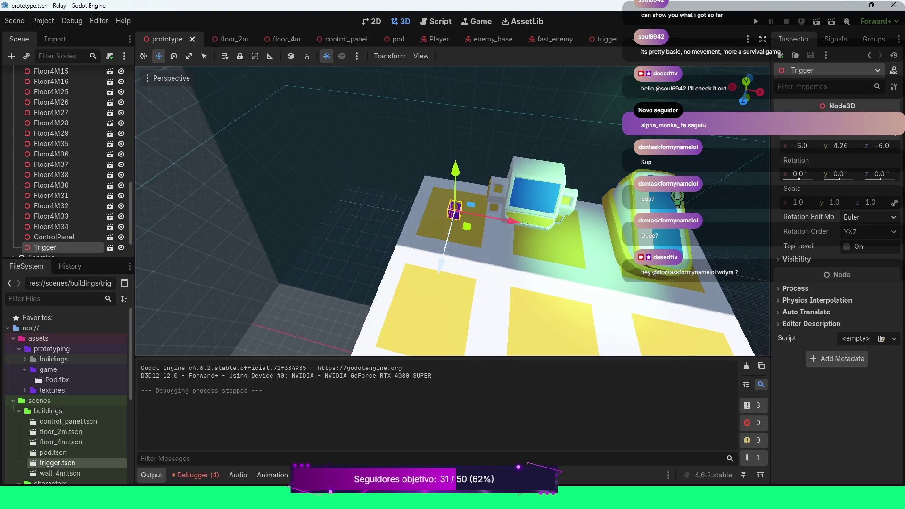
left_click_drag(442, 259, 435, 285)
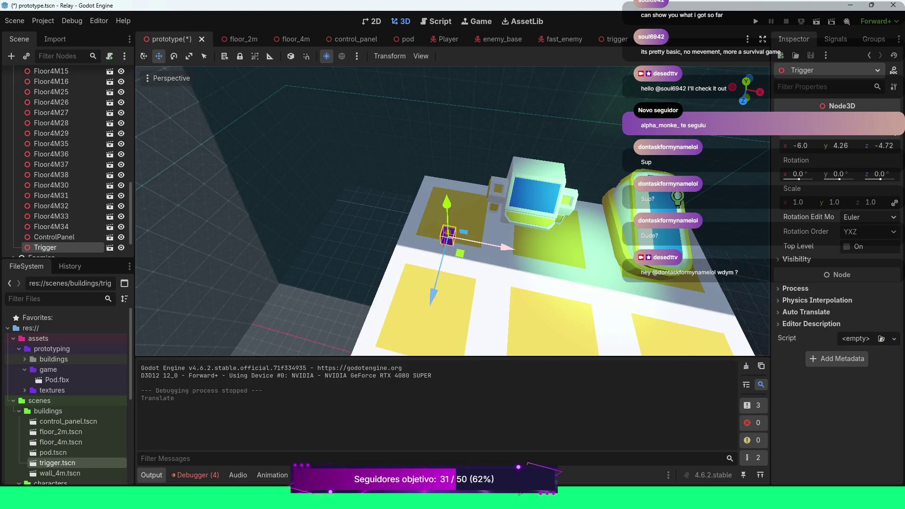
left_click_drag(502, 246, 639, 275)
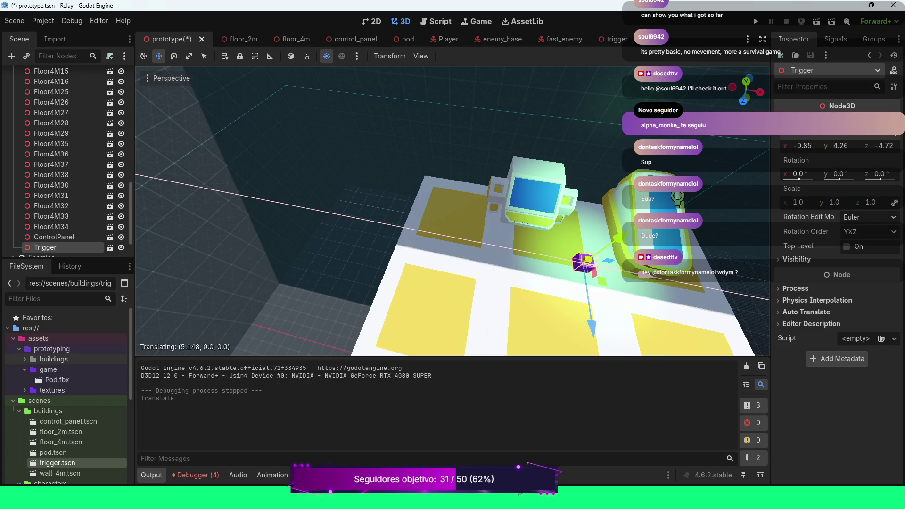
left_click_drag(588, 302, 586, 292)
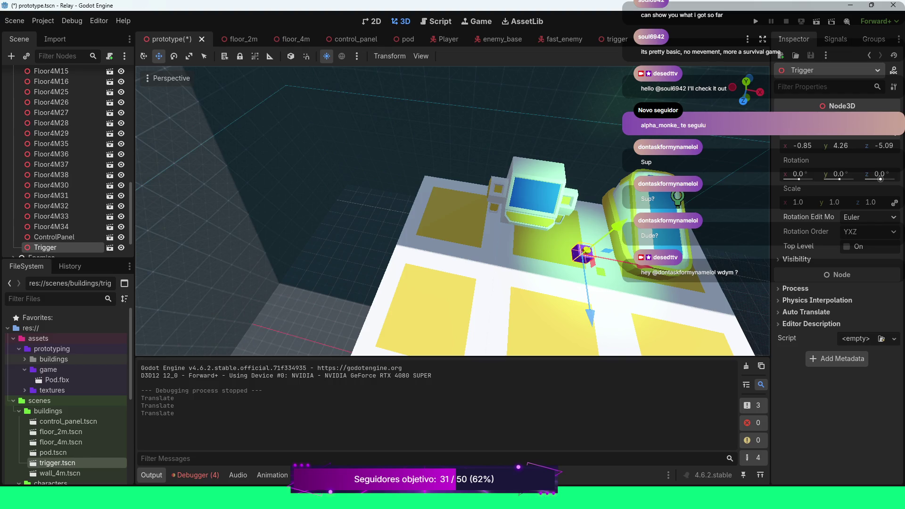
Step: Set the Trigger's Inspector position to y 4.26 and z -5.0
left_click(840, 145)
type("4")
key("Return")
left_click(837, 145)
type("26")
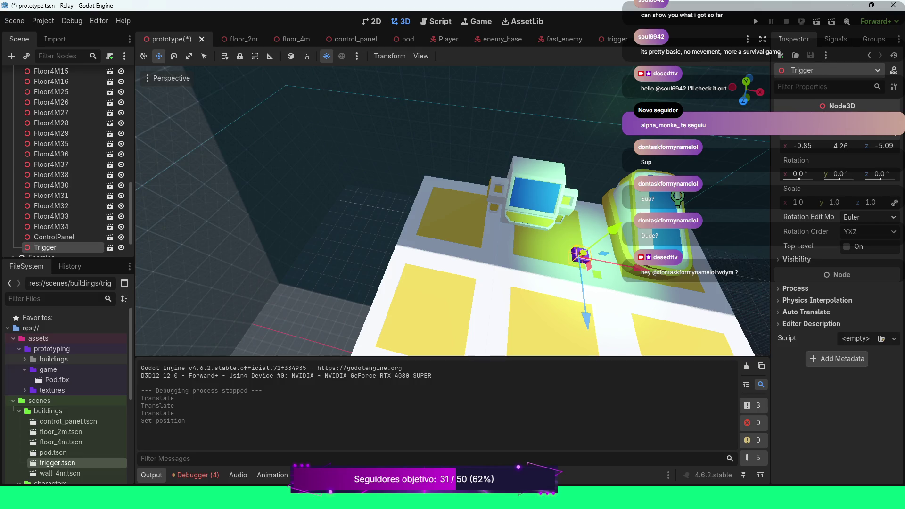
key("Return")
left_click(885, 146)
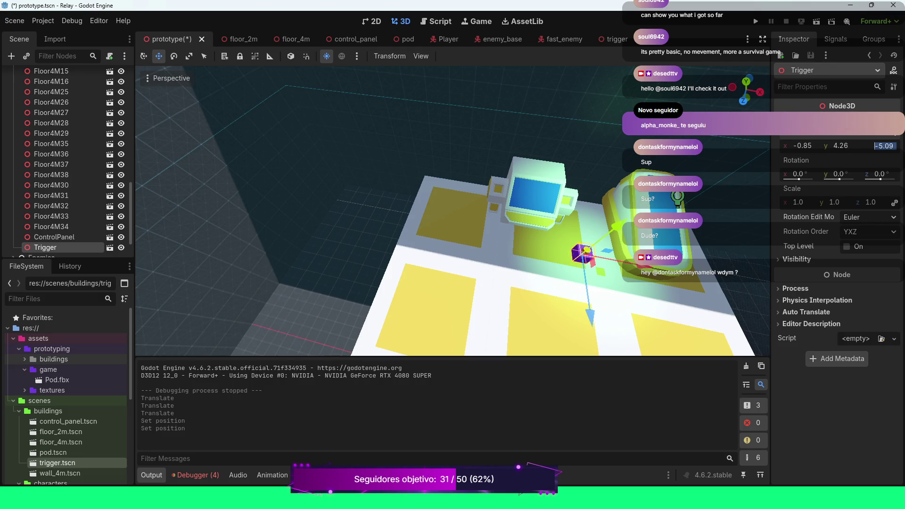
type("-5")
key("Return")
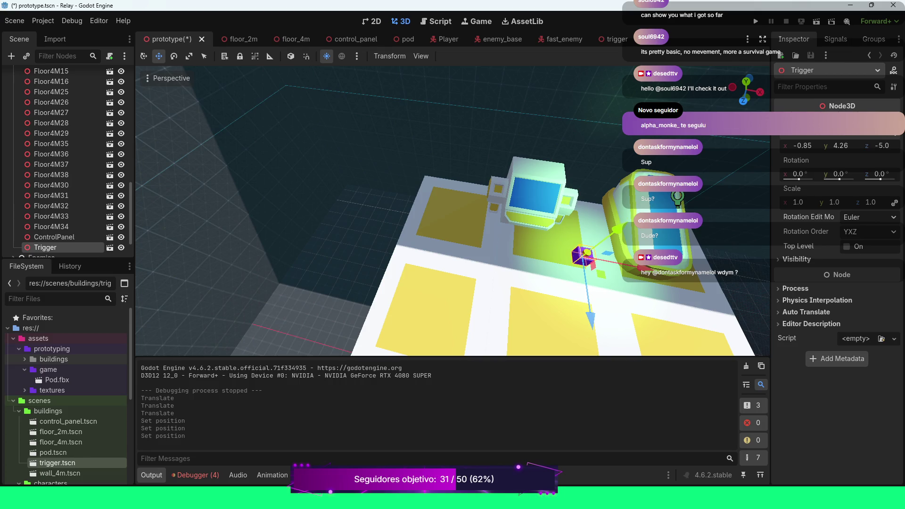
Step: Set the Trigger's x position to -0.5 and save the prototype scene
left_click(804, 146)
type("0")
key("Return")
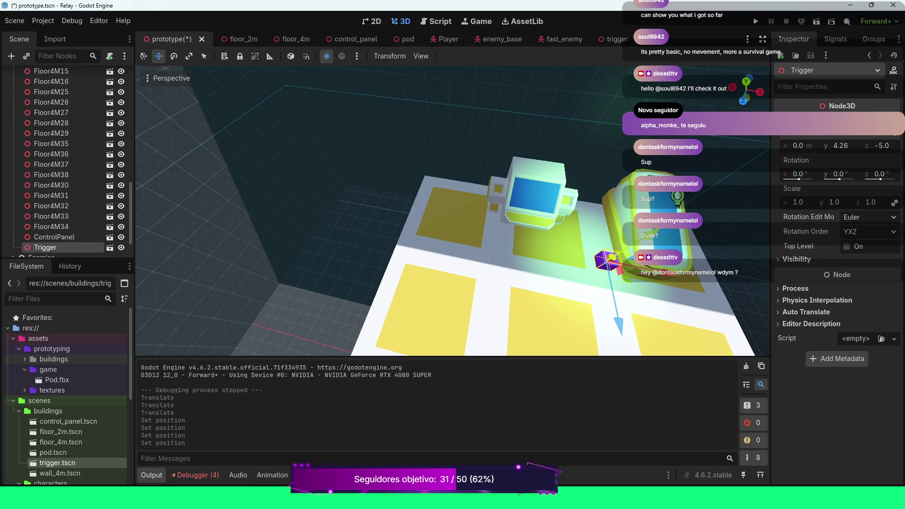
left_click(798, 146)
type("-.5")
key("Return")
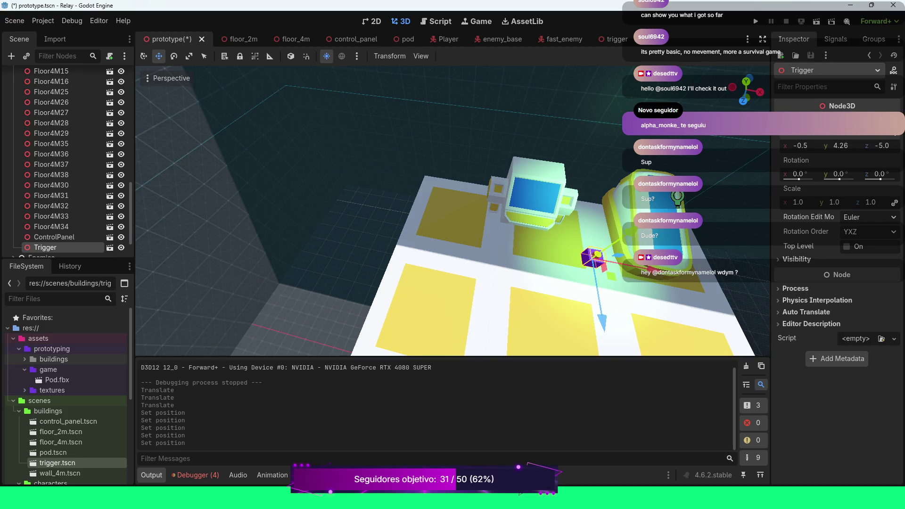
scroll(452, 213, "down", 2)
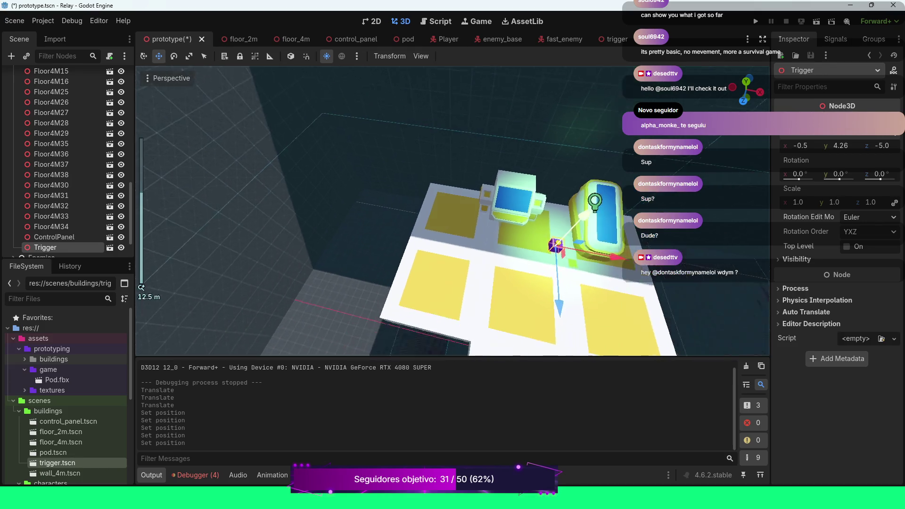
key("ctrl+s")
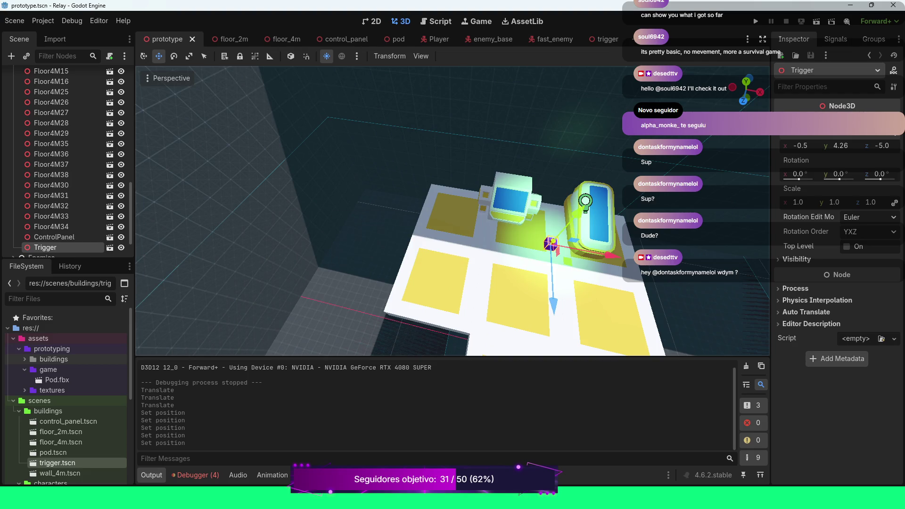
key("F5")
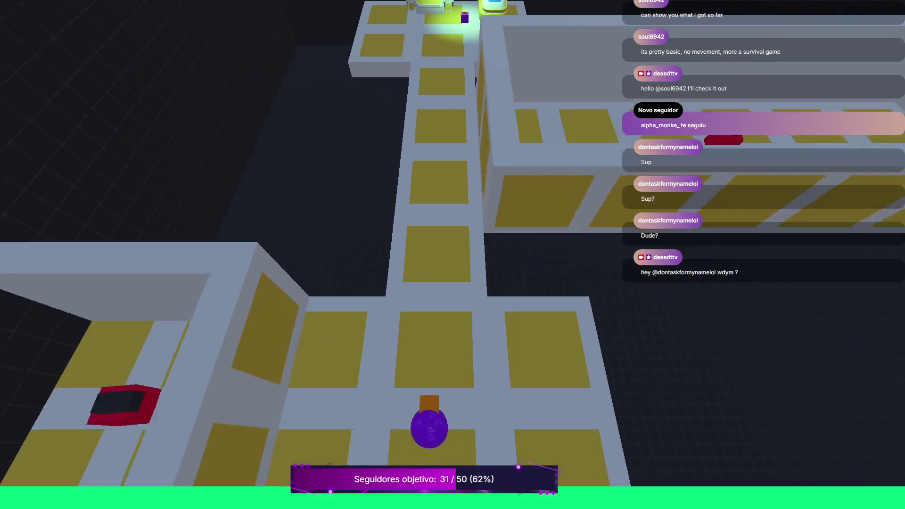
key("w")
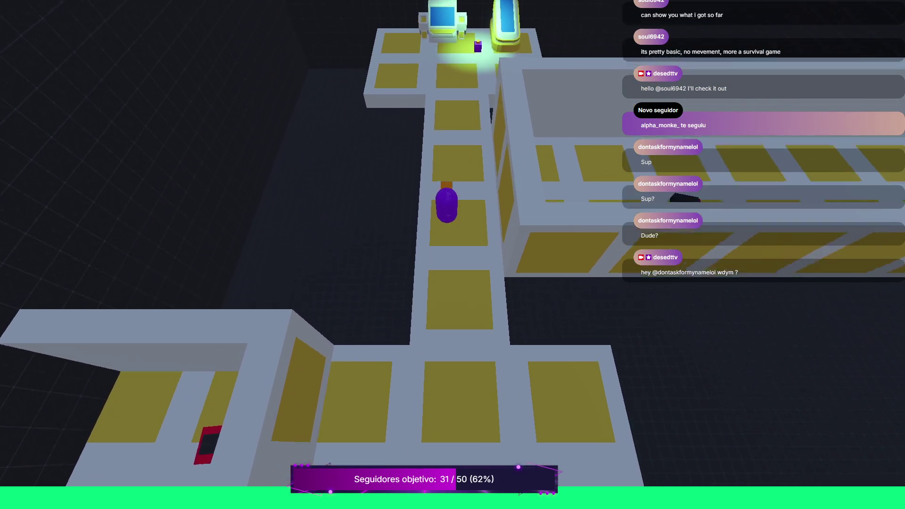
key("w")
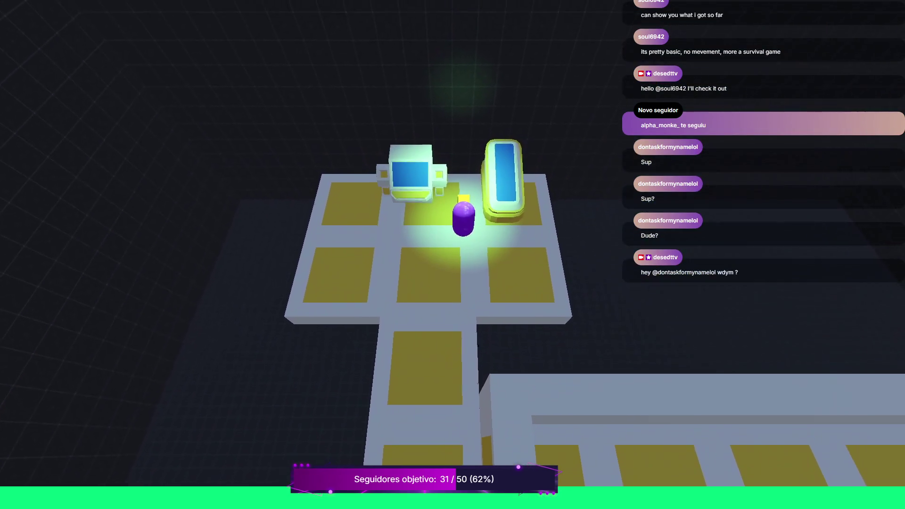
key("a")
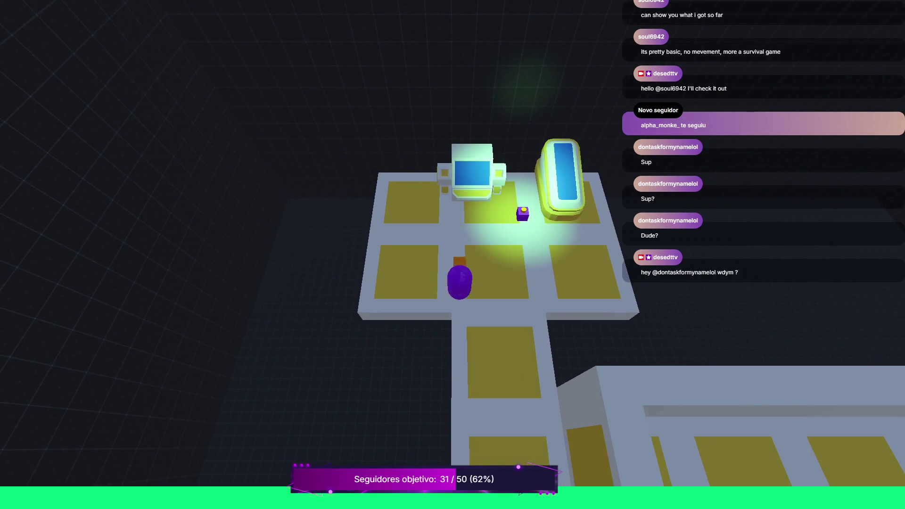
key("s")
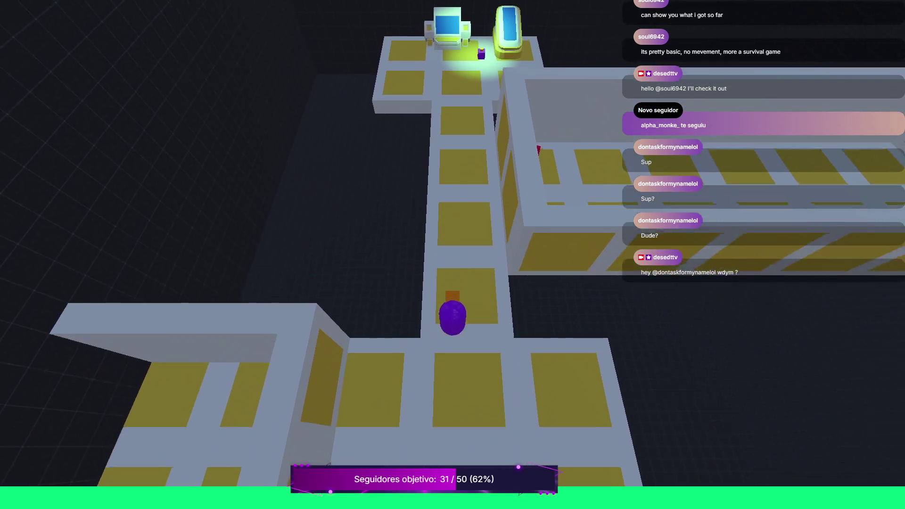
key("F8")
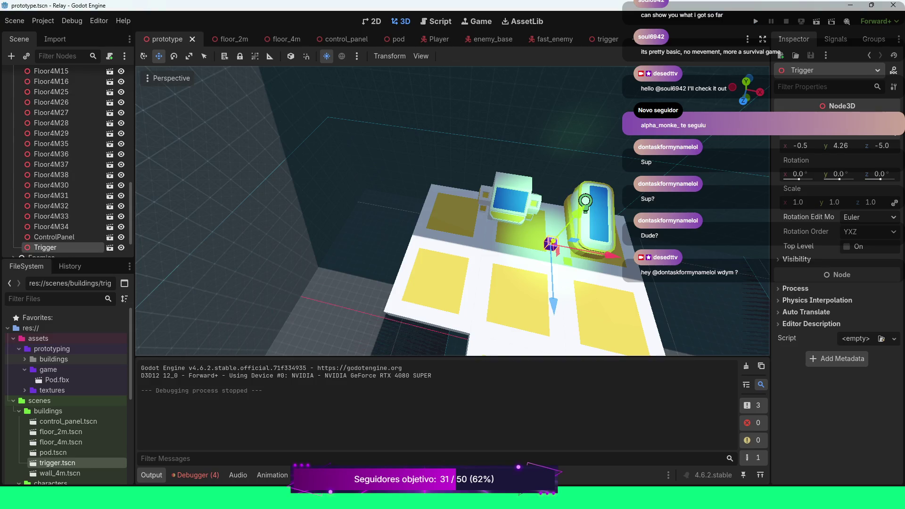
Step: Orbit the view around the platform, then switch to the trigger.tscn scene tab
left_click_drag(613, 212, 713, 238)
scroll(713, 238, "up", 6)
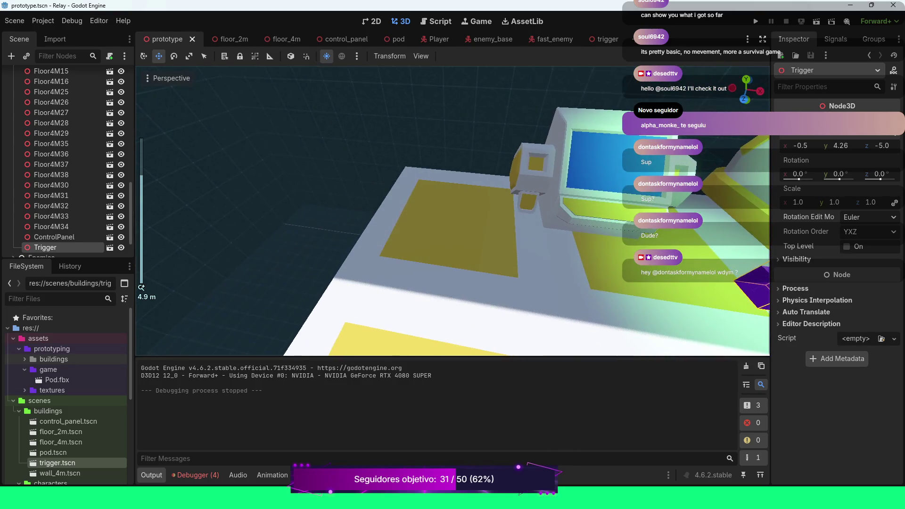
scroll(453, 213, "down", 4)
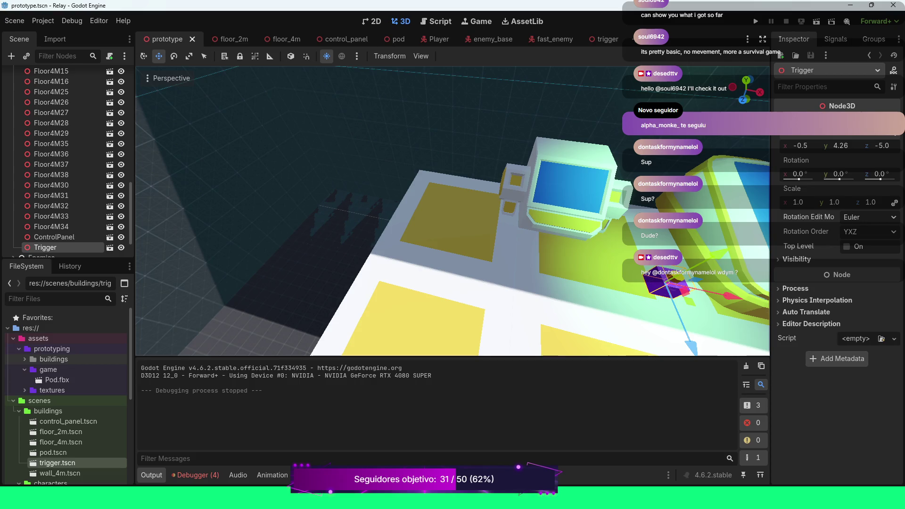
left_click(605, 39)
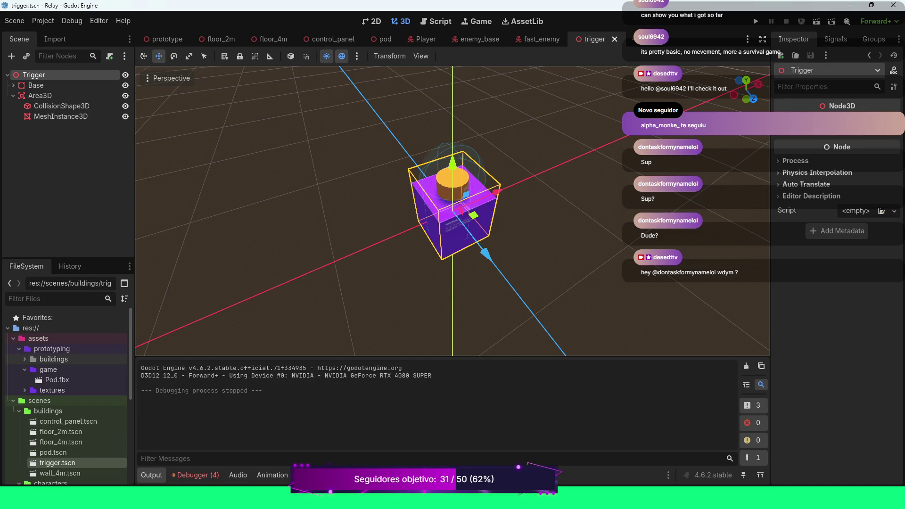
Step: Attach a new script to the Trigger root, retyping the path's folder toward 'scripts'
left_click(110, 56)
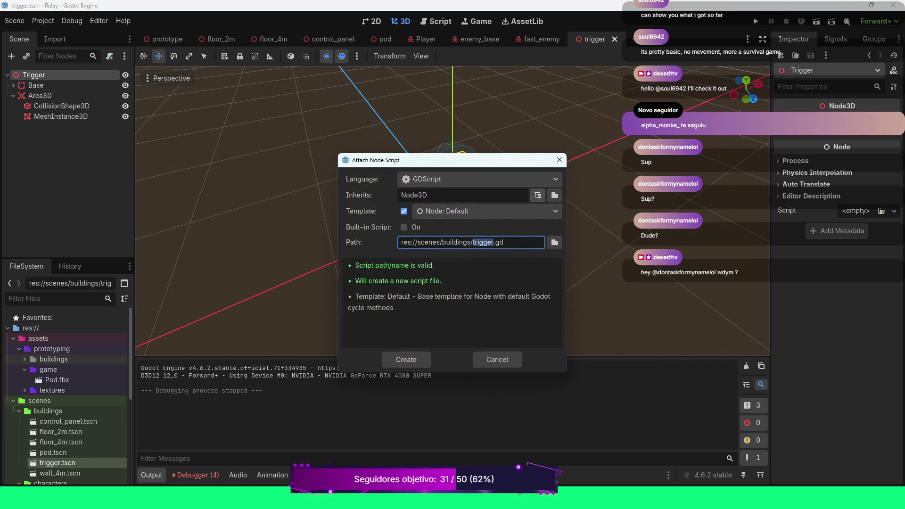
left_click(473, 242)
key("BackSpace")
key("BackSpace")
key("BackSpace")
type("r")
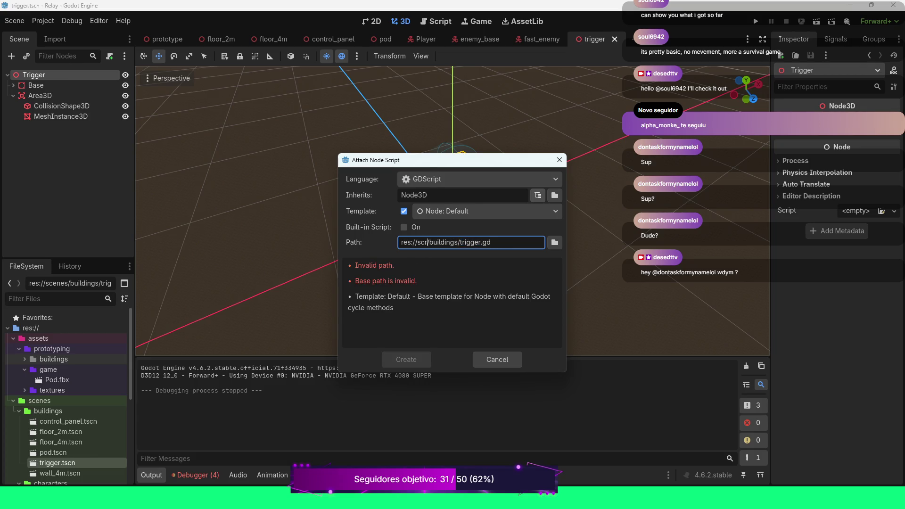
type("ipts")
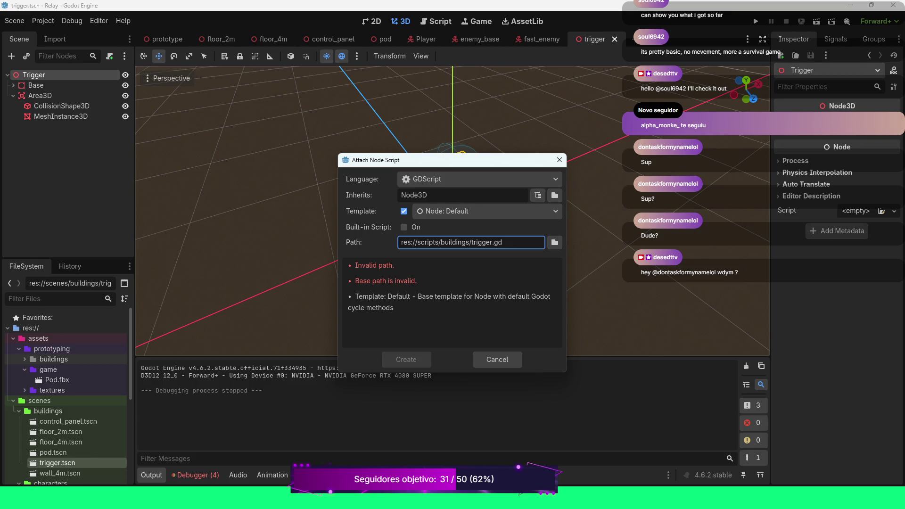
Step: Cancel the Attach Node Script dialog and collapse the scenes and characters folders in FileSystem
left_click(497, 360)
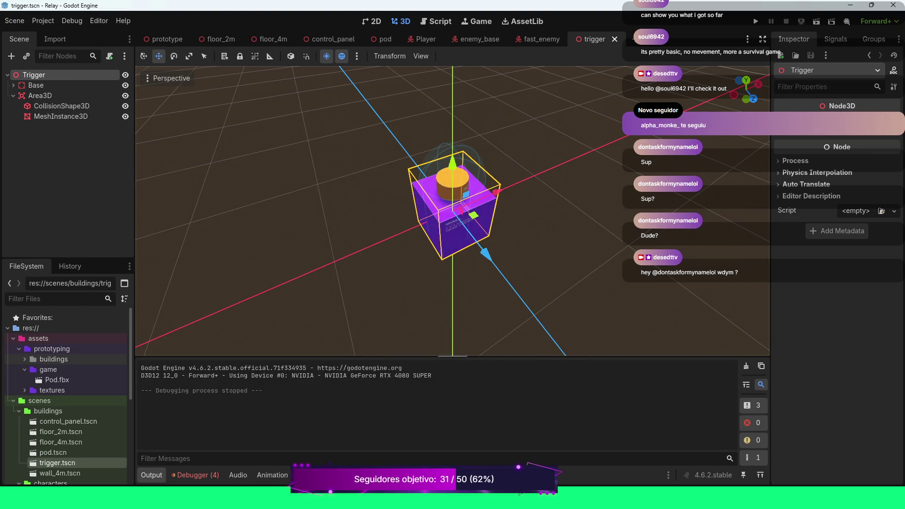
left_click(13, 400)
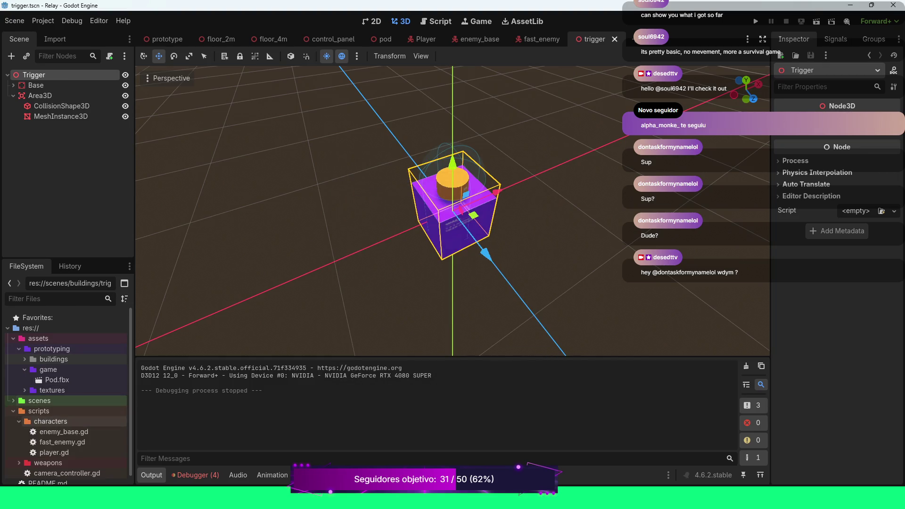
left_click(19, 421)
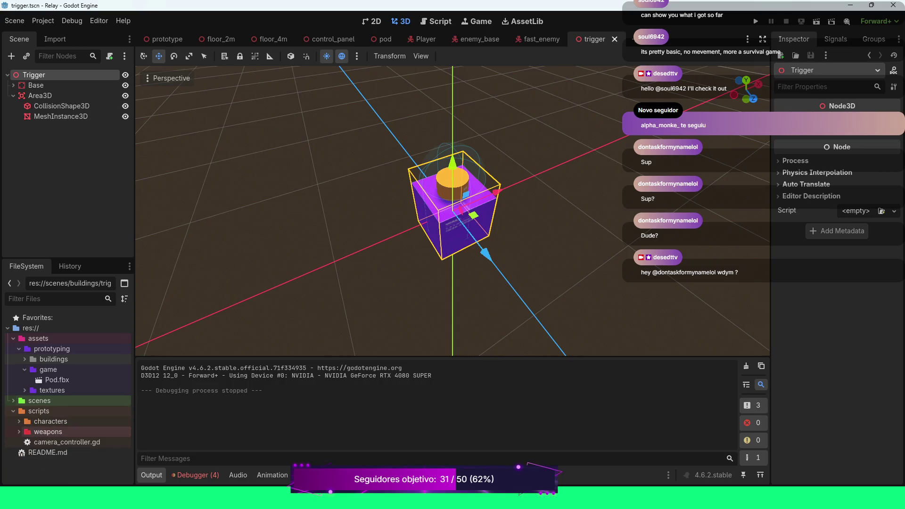
left_click(19, 421)
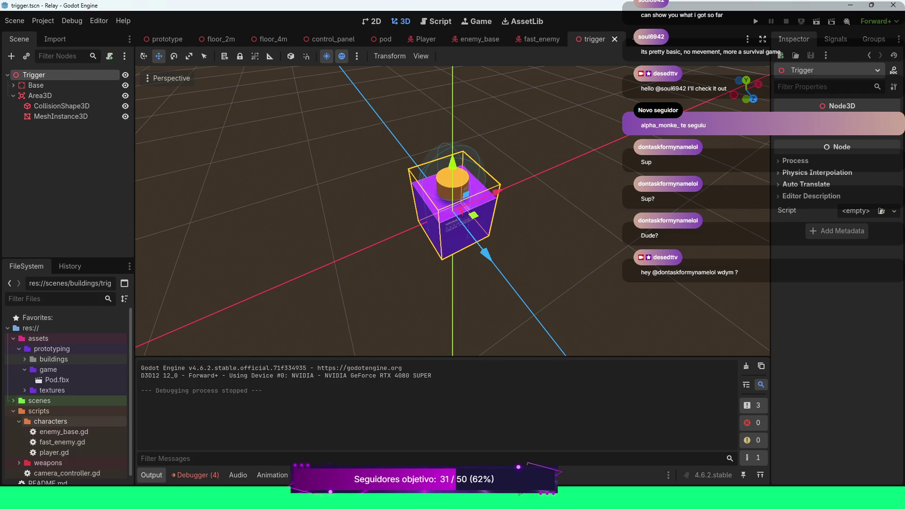
left_click(19, 422)
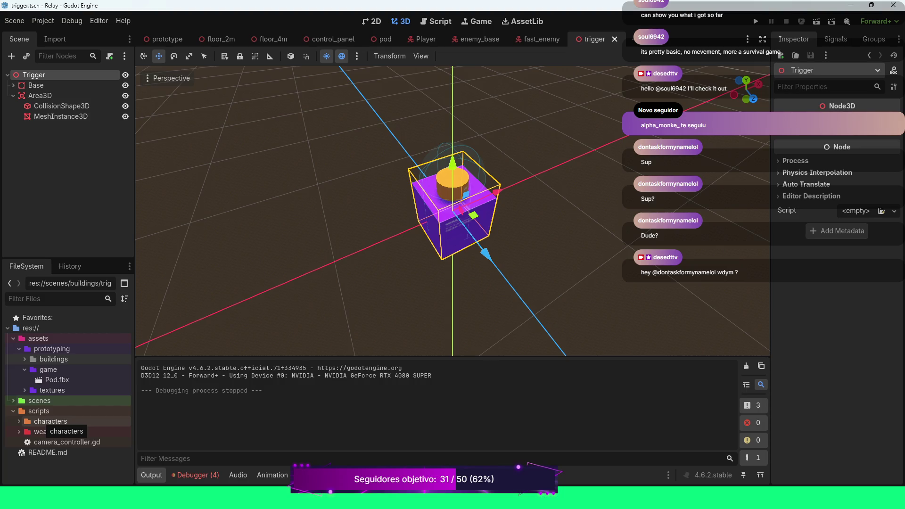
Step: Bring up the prototype scene with its Trigger instance
scroll(453, 202, "down", 3)
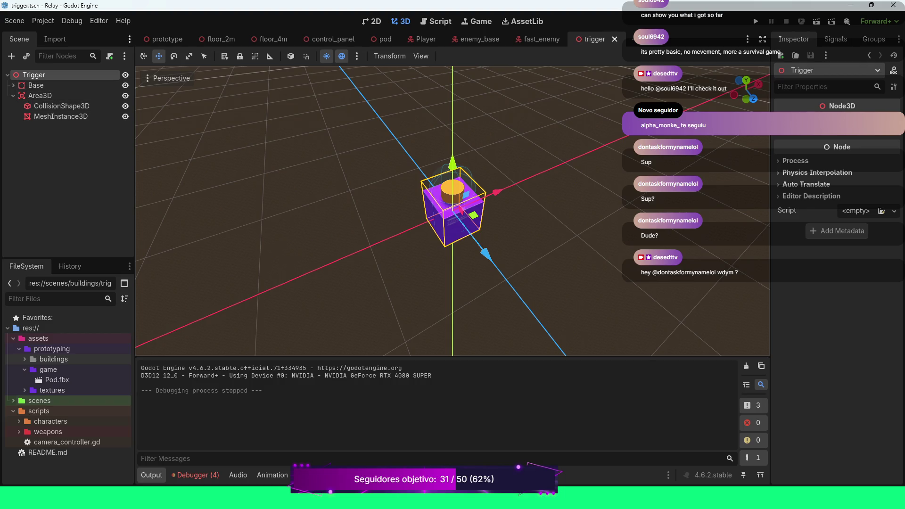
left_click(163, 39)
scroll(62, 164, "down", 2)
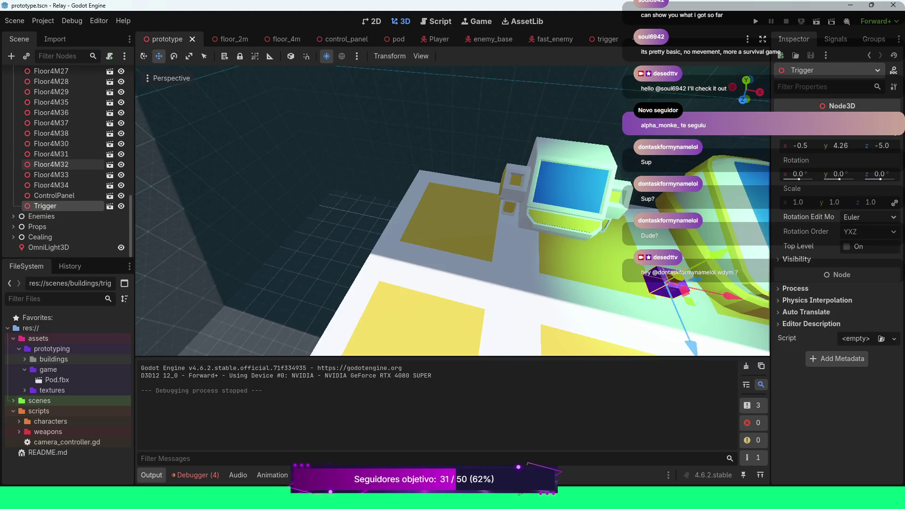
Step: Create a props folder under res://scripts/ and go back to the trigger scene
scroll(66, 164, "up", 4)
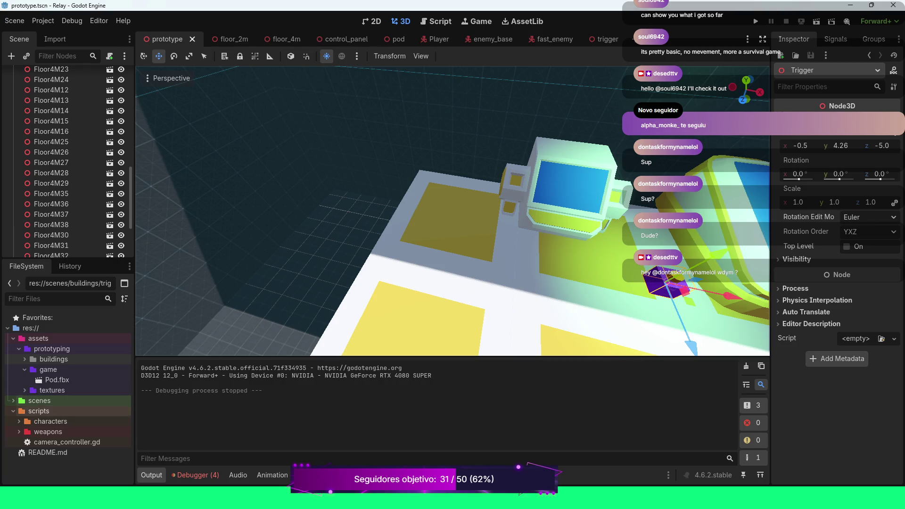
right_click(39, 411)
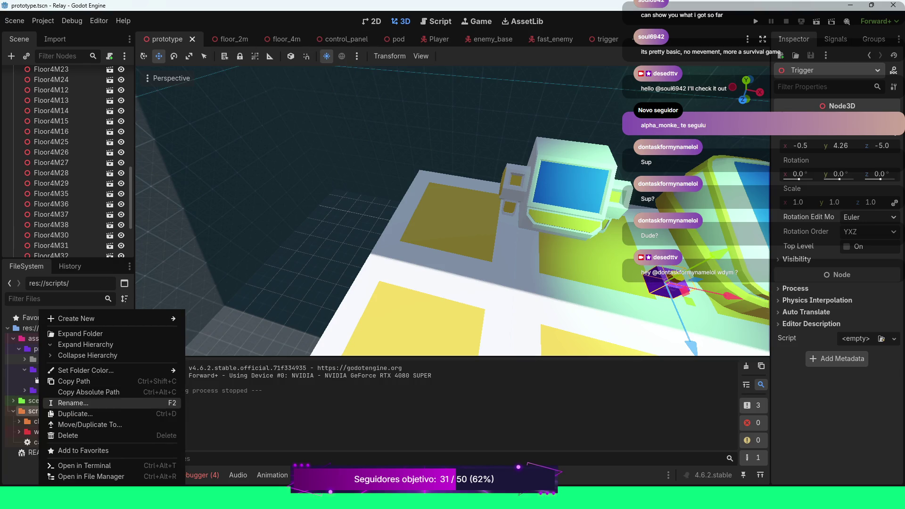
mouse_move(95, 319)
left_click(212, 318)
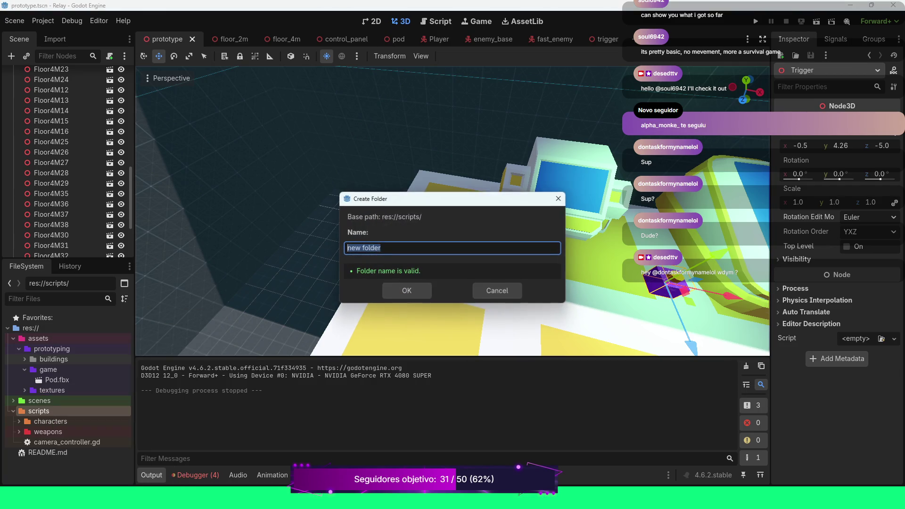
type("props")
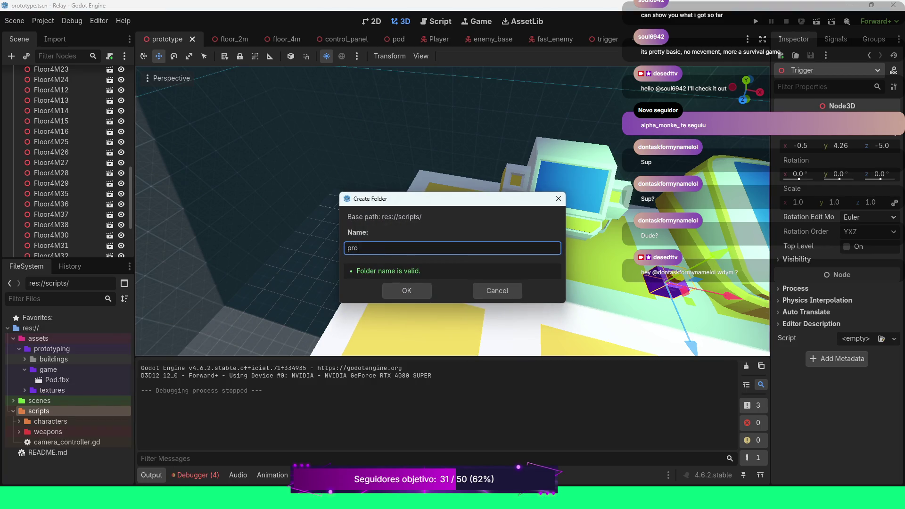
key("Return")
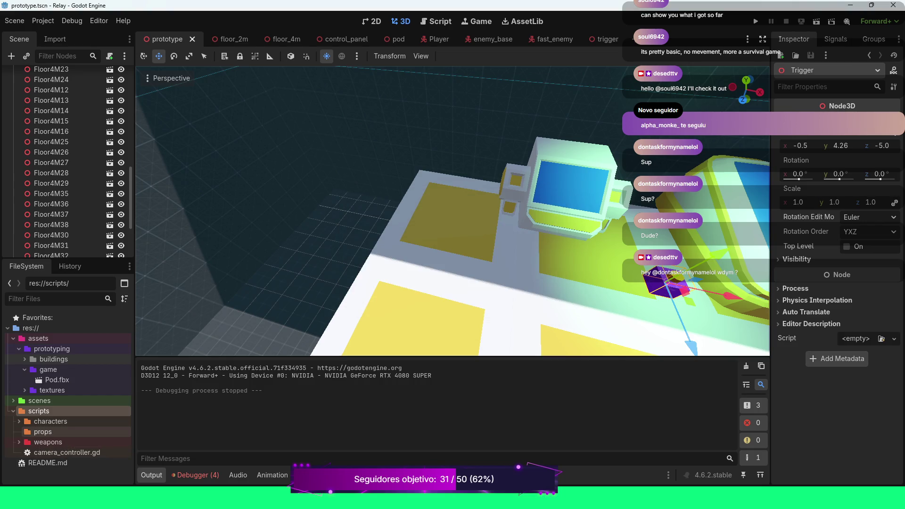
mouse_move(606, 39)
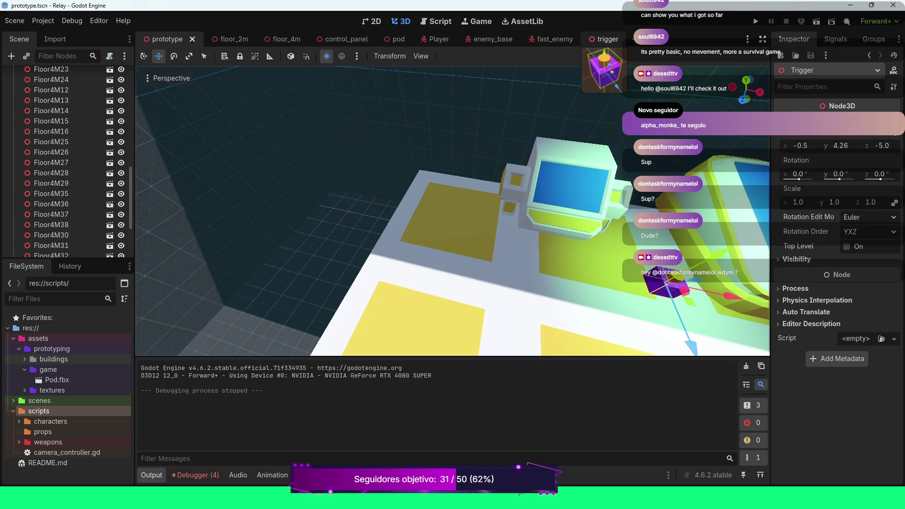
left_click(606, 40)
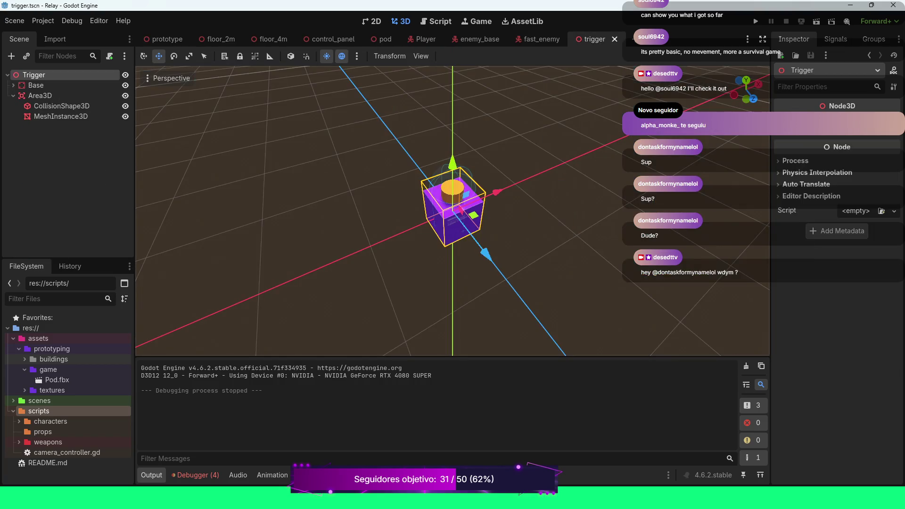
Step: Attach a new trigger.gd script to Trigger, saved under res://scripts/props/
left_click(110, 56)
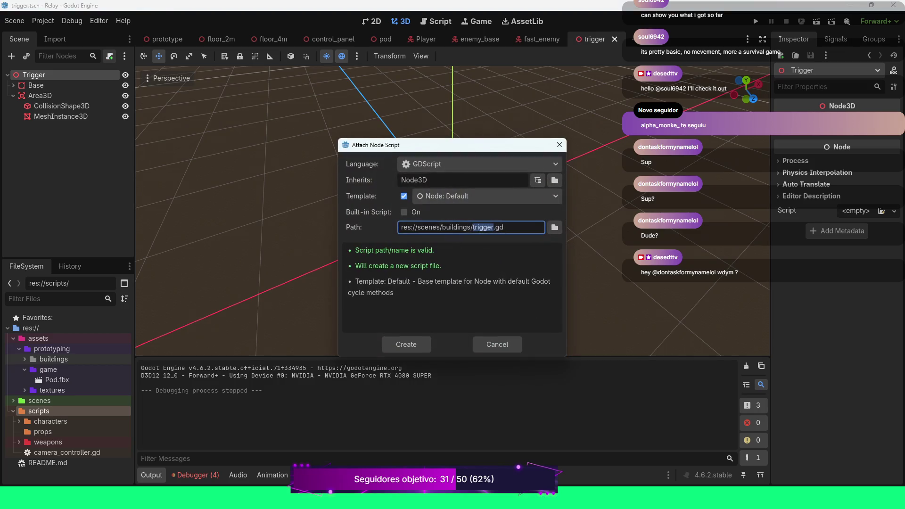
left_click(473, 227)
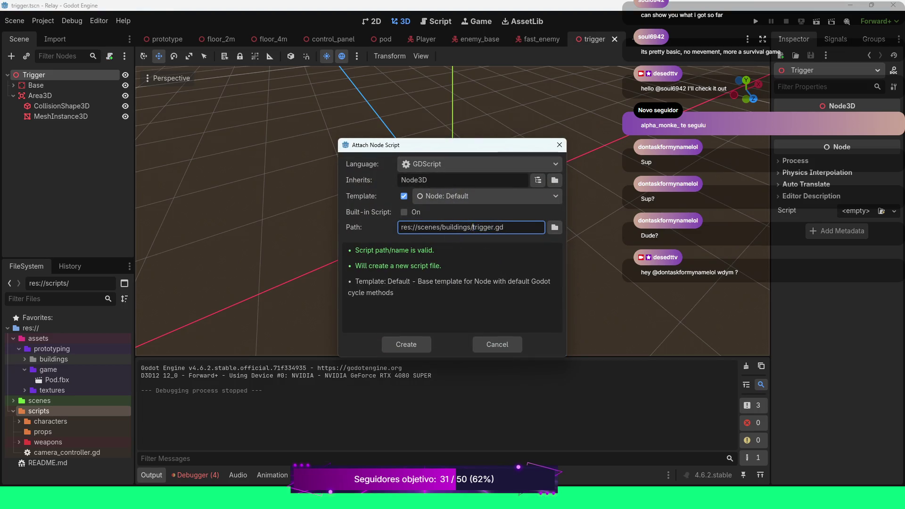
key("BackSpace")
key("BackSpace")
key("BackSpace")
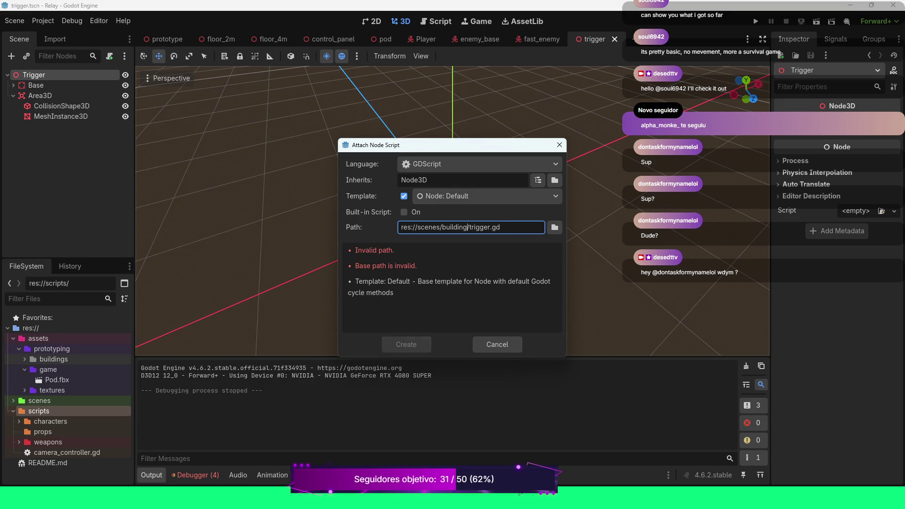
key("BackSpace")
key("BackSpace")
type("ripts/")
type("props/")
key("Return")
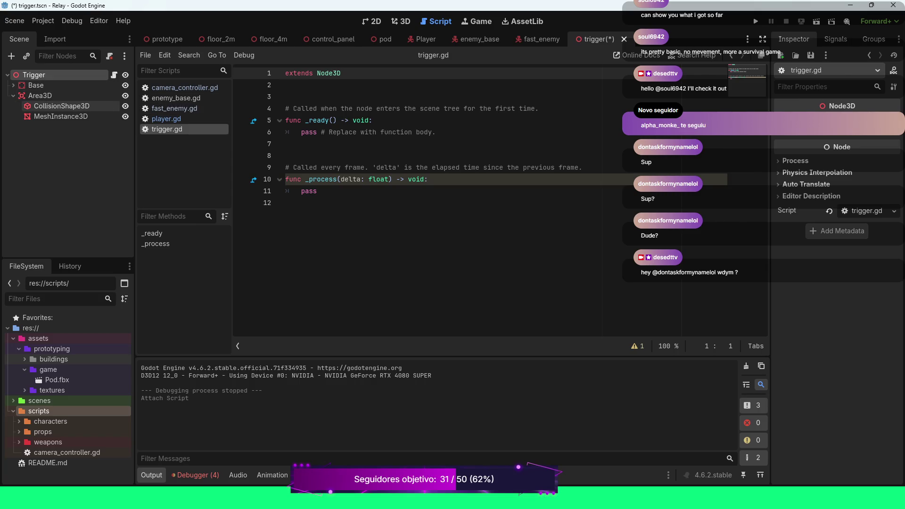
Step: Select Area3D, inspect it in the 3D view, then show its signals in the Node dock
left_click(40, 95)
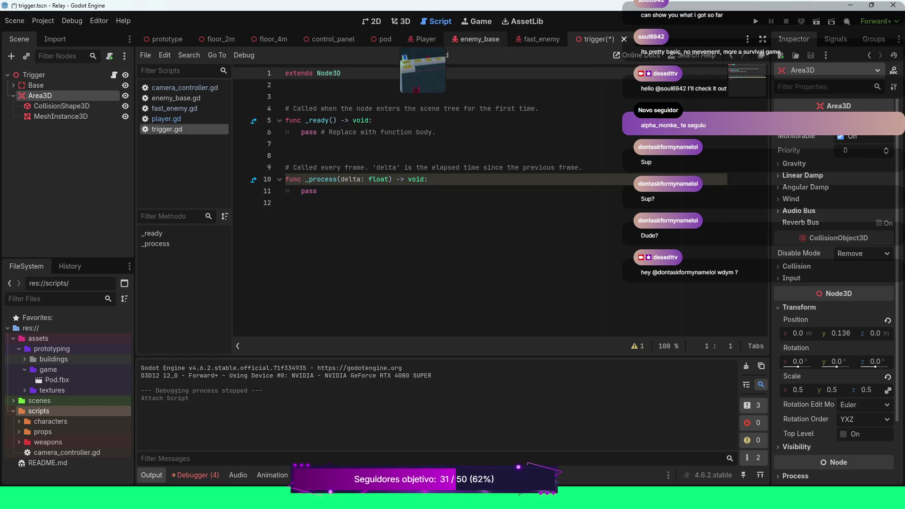
left_click(403, 21)
scroll(452, 212, "up", 3)
mouse_move(453, 213)
left_mouse_down()
mouse_move(408, 215)
mouse_move(429, 188)
mouse_move(447, 209)
left_mouse_up()
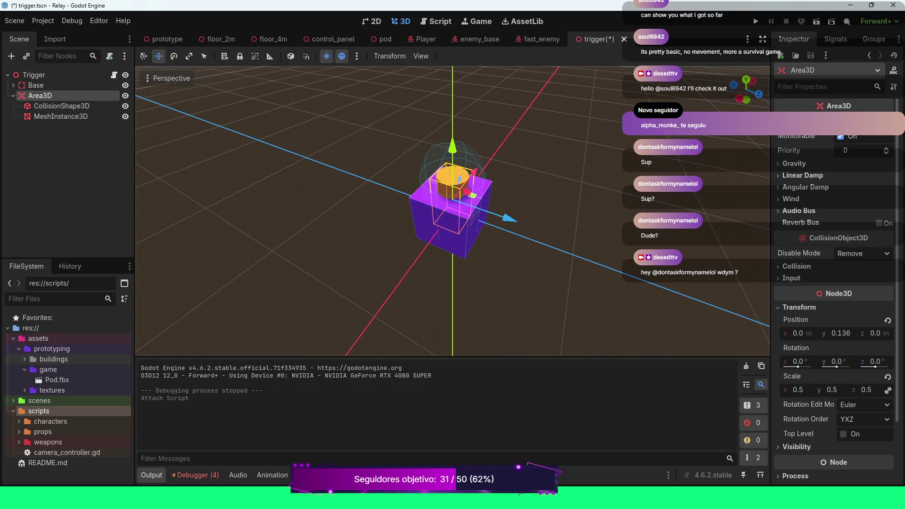
left_click(437, 21)
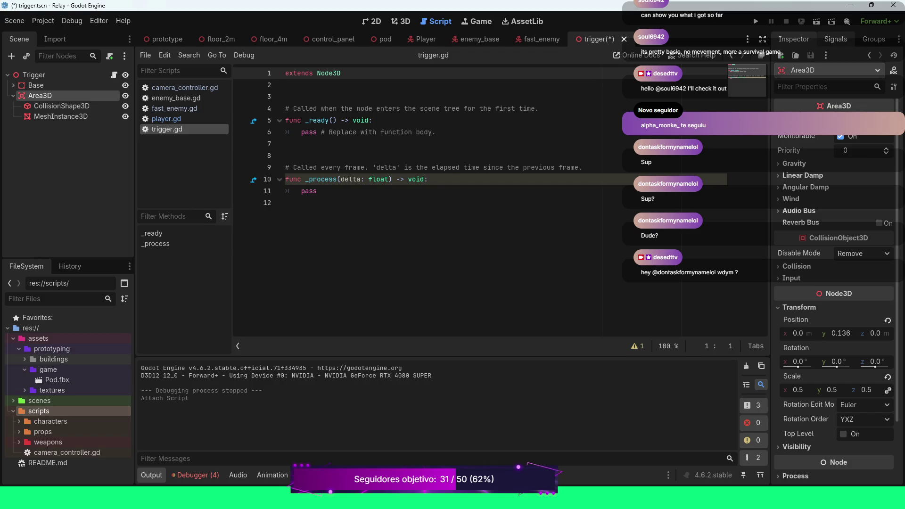
left_click(836, 39)
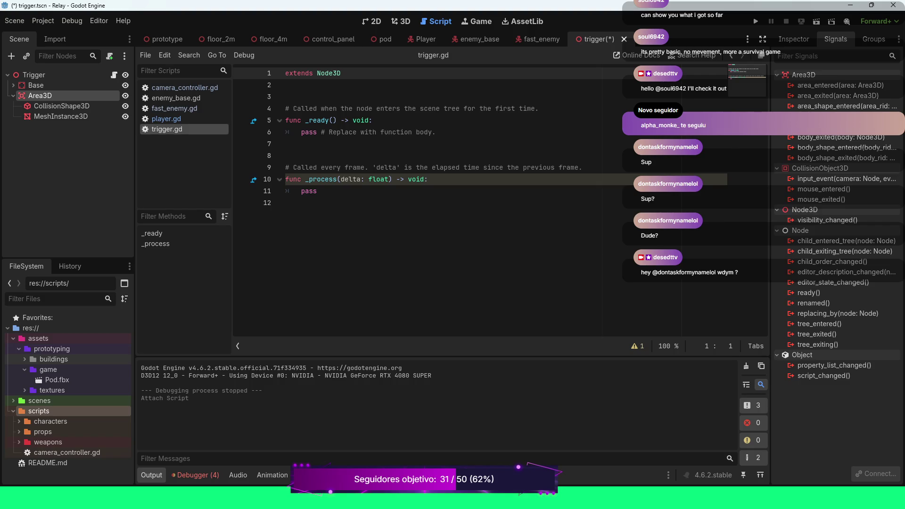
Step: Connect Area3D's body_entered to a new handler in trigger.gd, then disconnect it
double_click(830, 126)
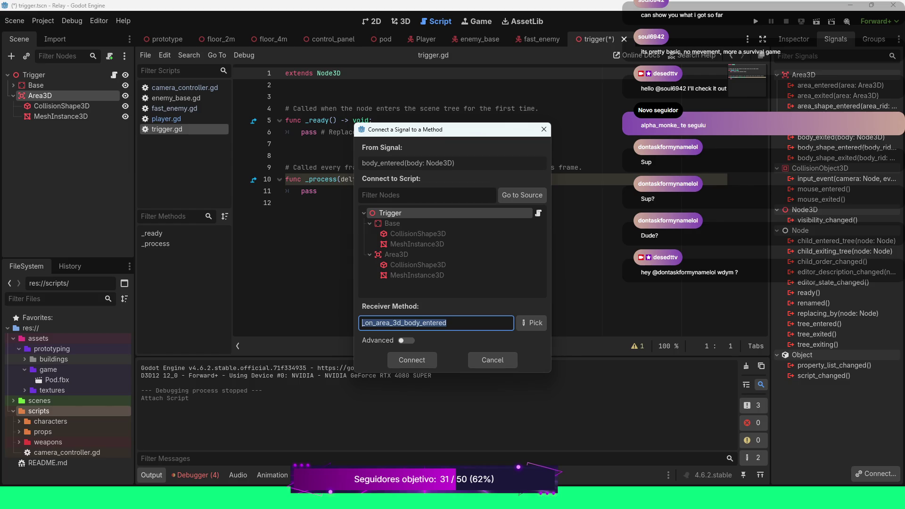
left_click(411, 360)
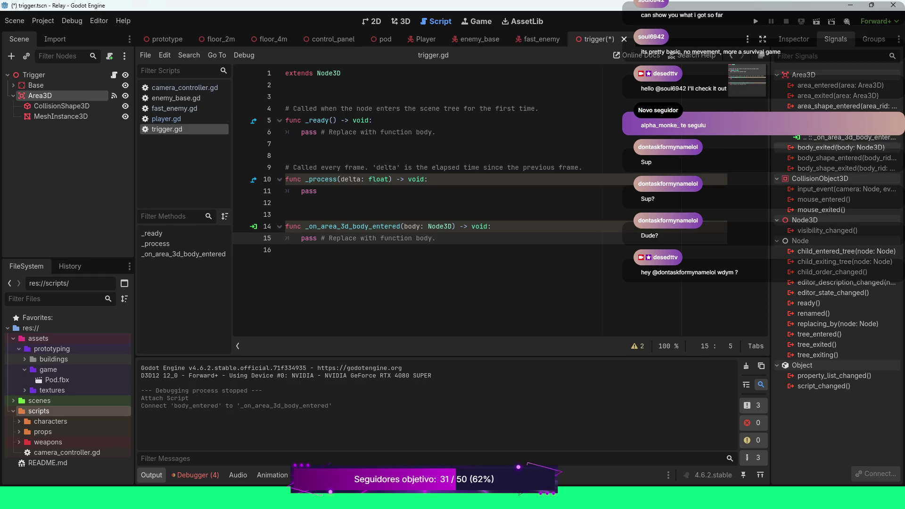
right_click(805, 137)
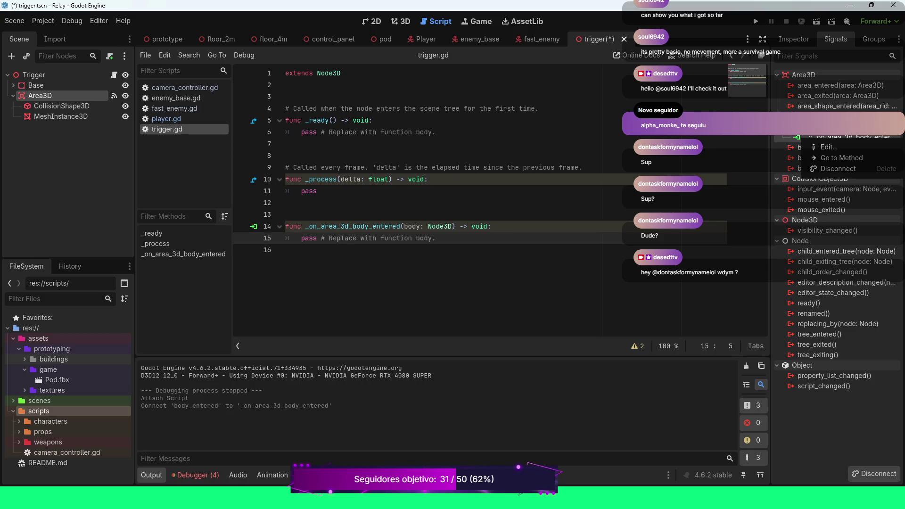
left_click(837, 169)
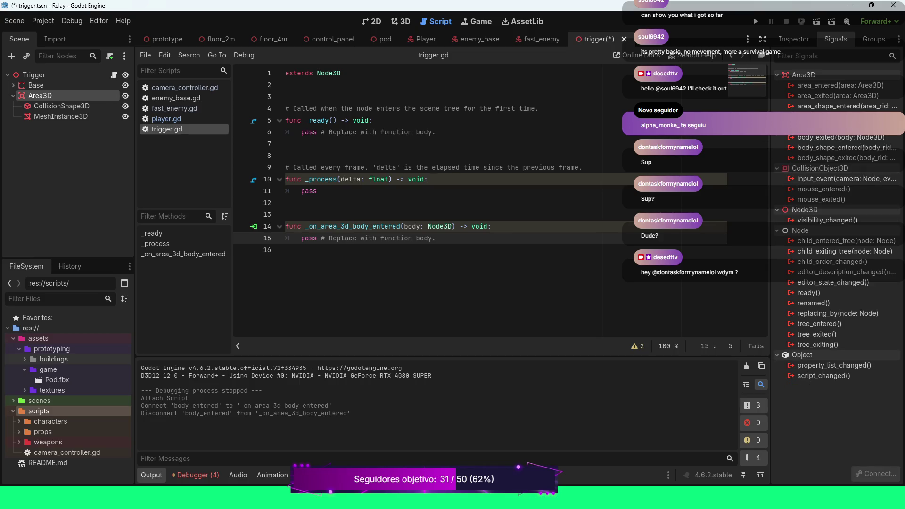
Step: Select the leftover _on_area_3d_body_entered function lines in trigger.gd
key("End")
key("shift+Up")
key("shift+Home")
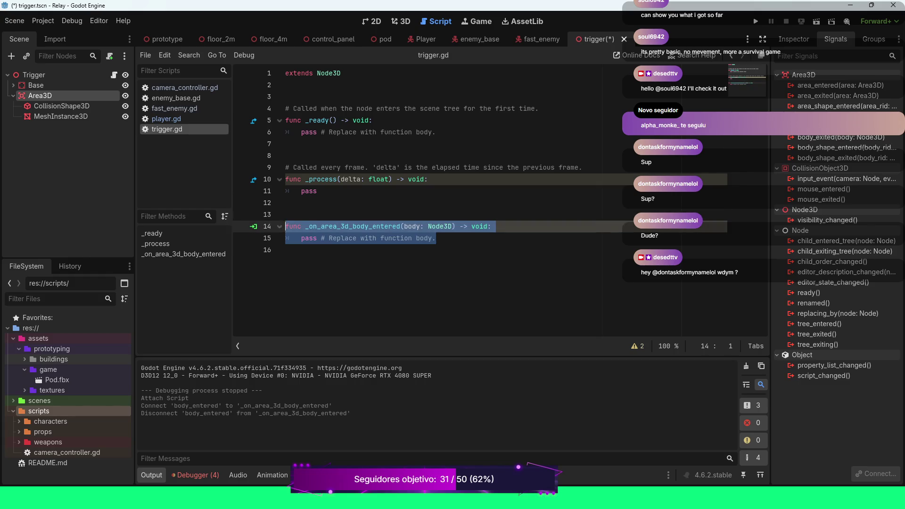
key("BackSpace")
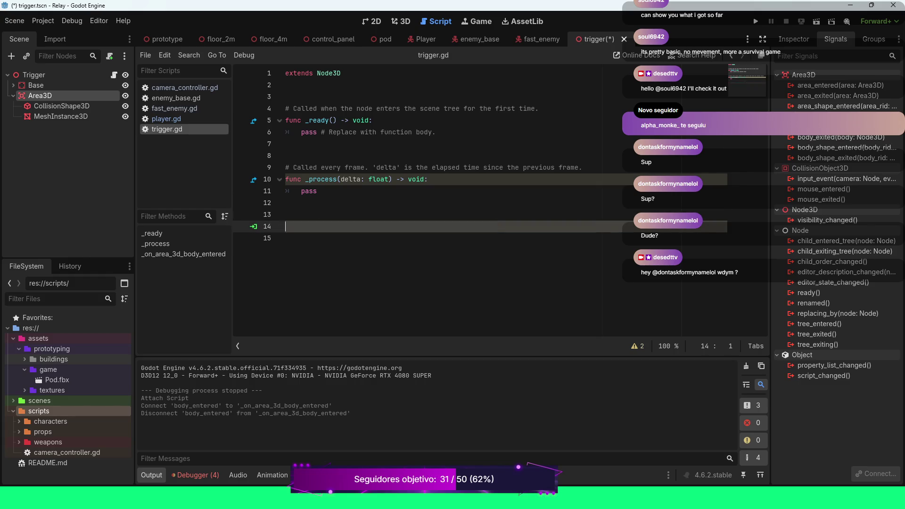
key("BackSpace")
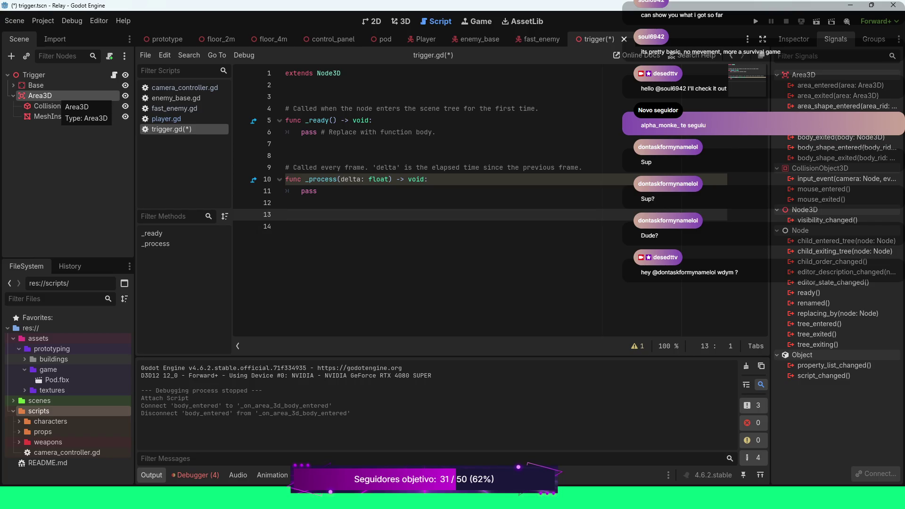
key("F2")
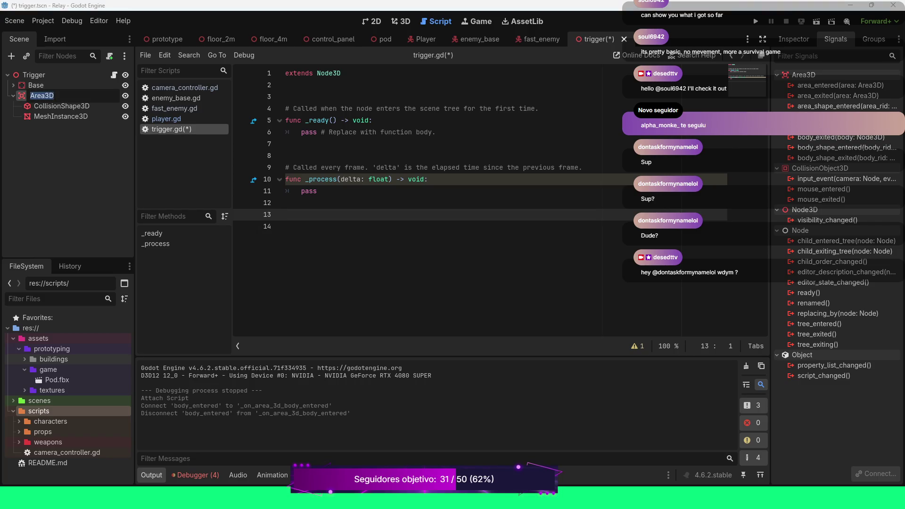
type("Activate")
type("Button")
key("Return")
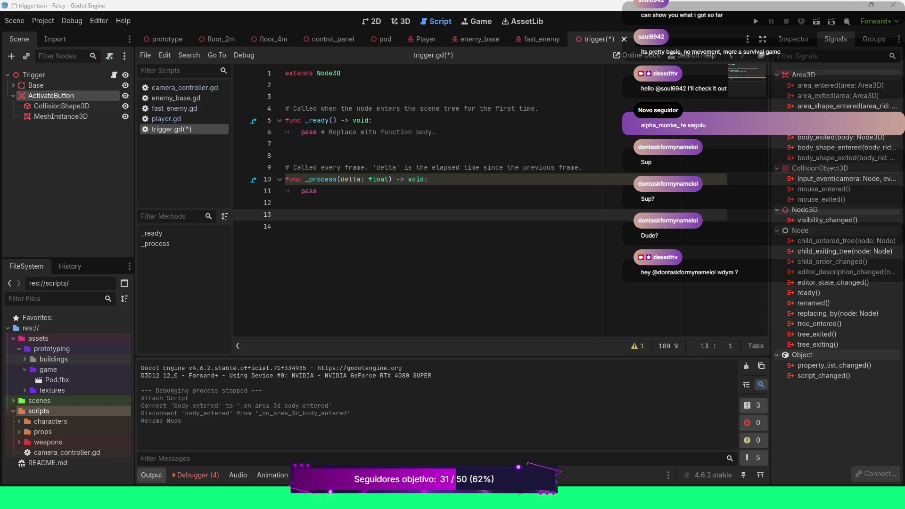
left_click(317, 191)
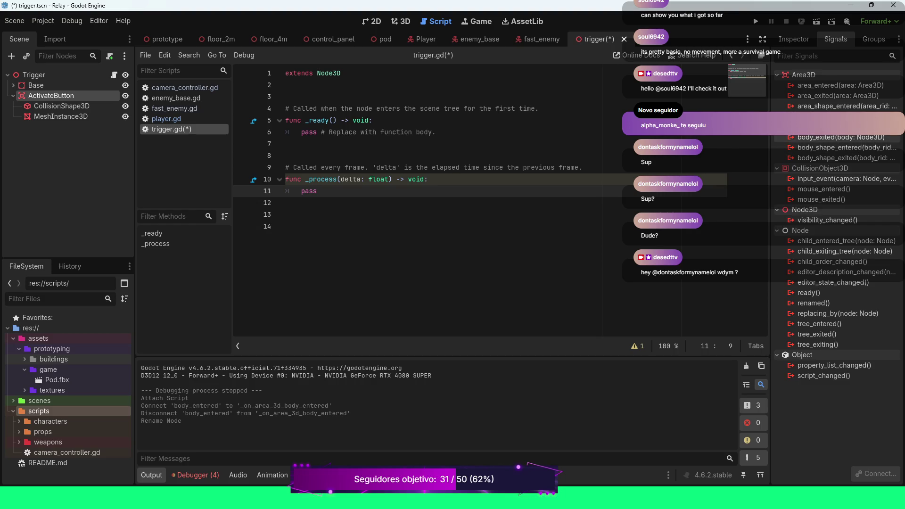
Step: Connect ActivateButton's body_entered signal to a new _on_activate_button_body_entered handler
mouse_move(828, 137)
right_click(808, 131)
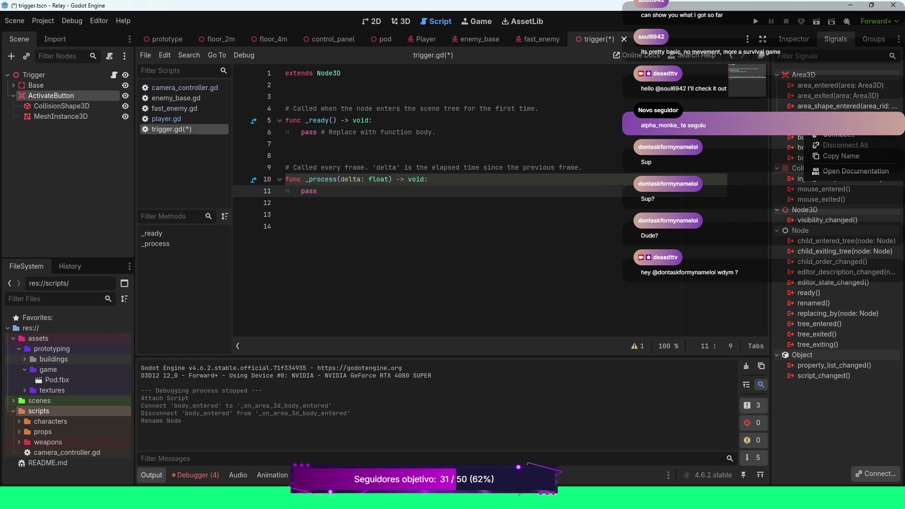
left_click(839, 134)
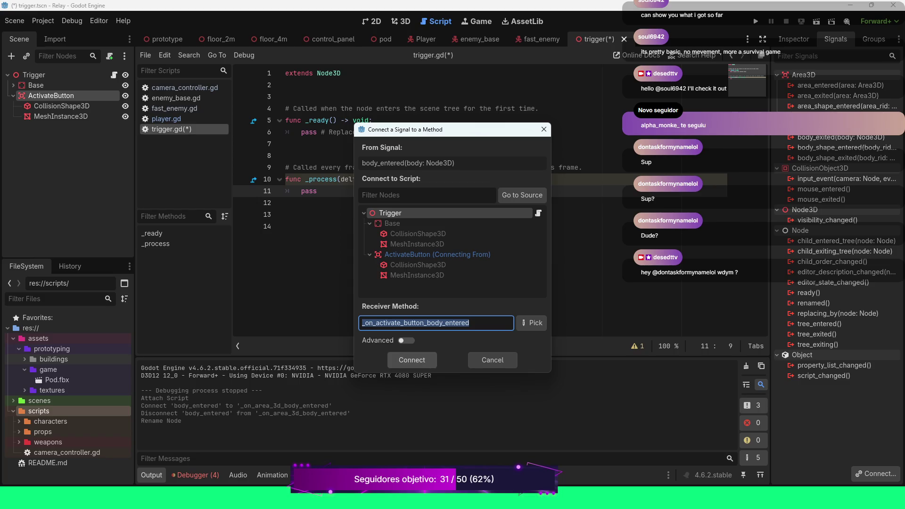
left_click(412, 360)
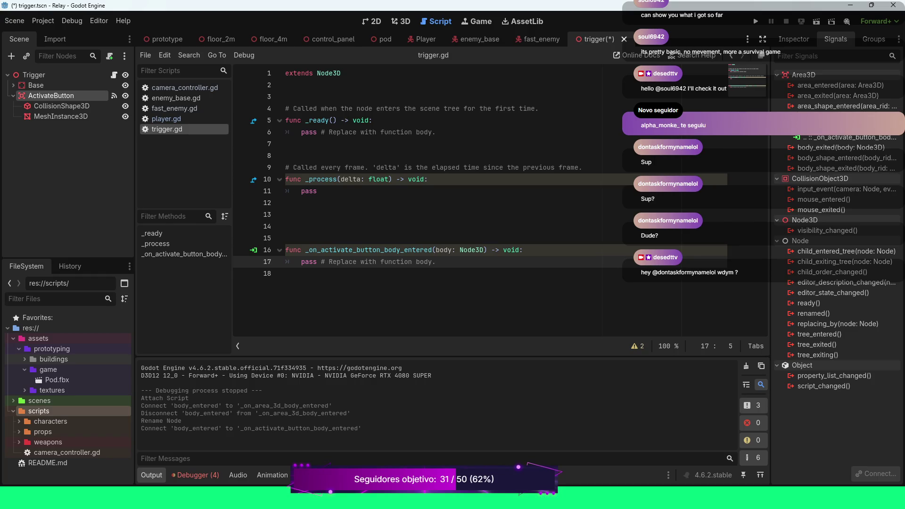
Step: Replace the handler's pass with print("_on_activate_button_body_entered")
left_click_drag(436, 262, 301, 262)
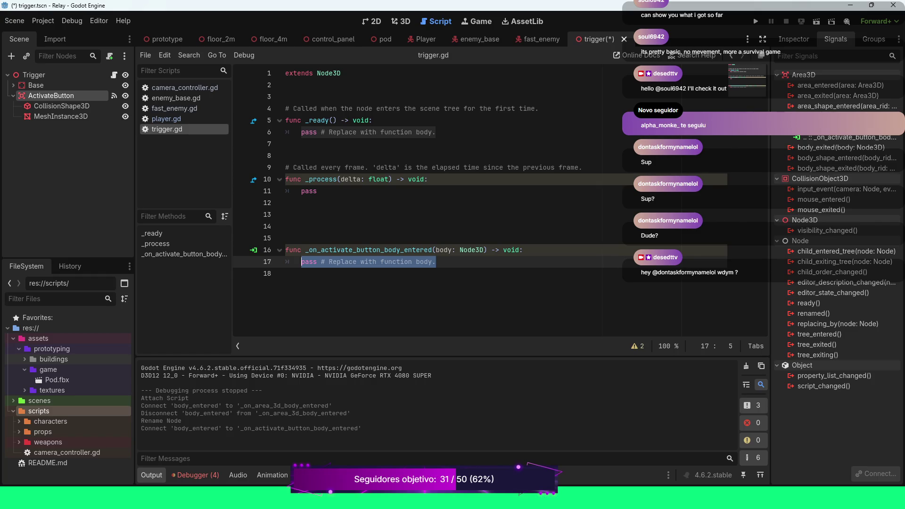
key("BackSpace")
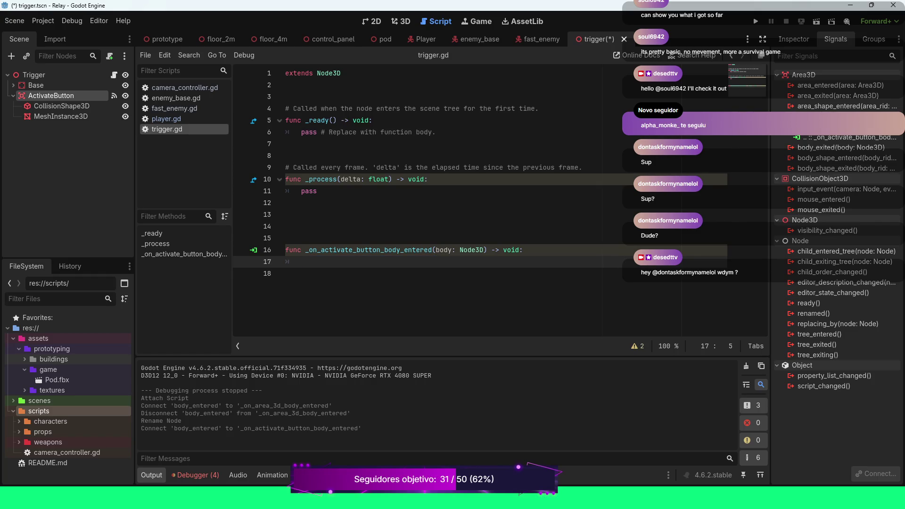
double_click(370, 250)
key("ctrl+c")
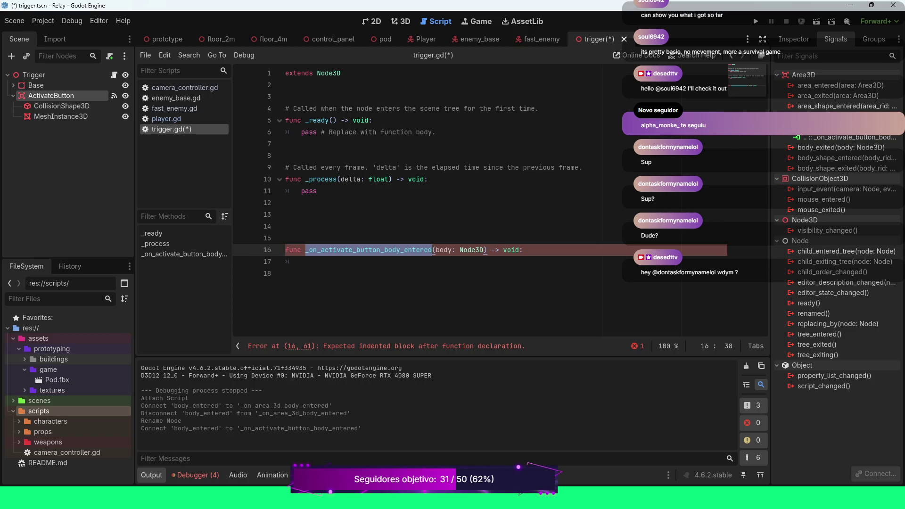
left_click(301, 262)
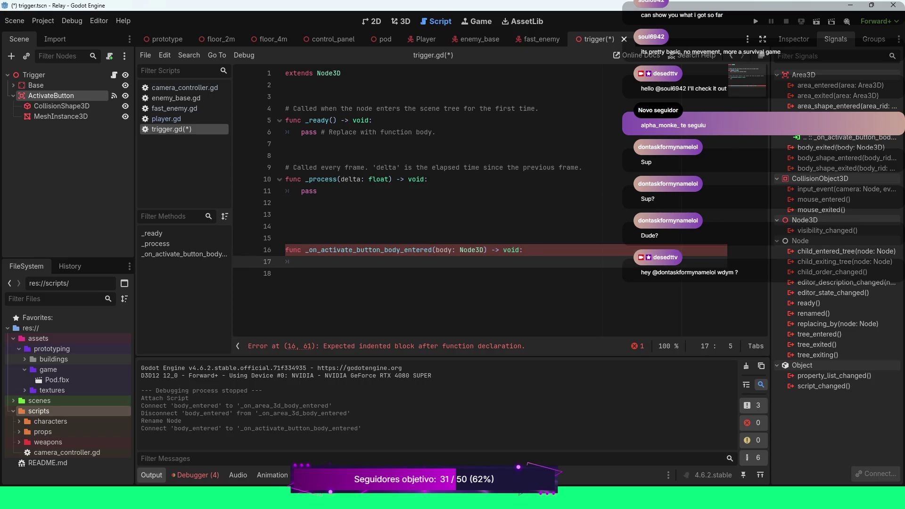
type("print(")
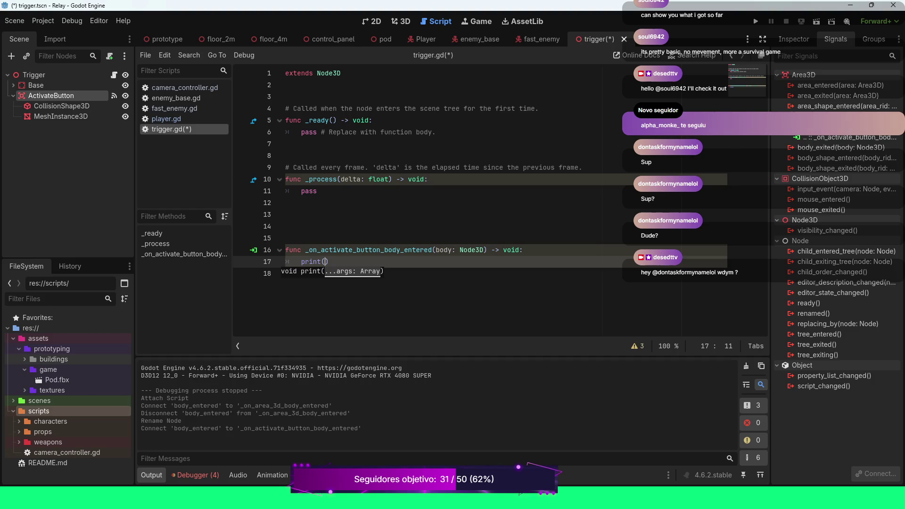
type("\"")
key("ctrl+v")
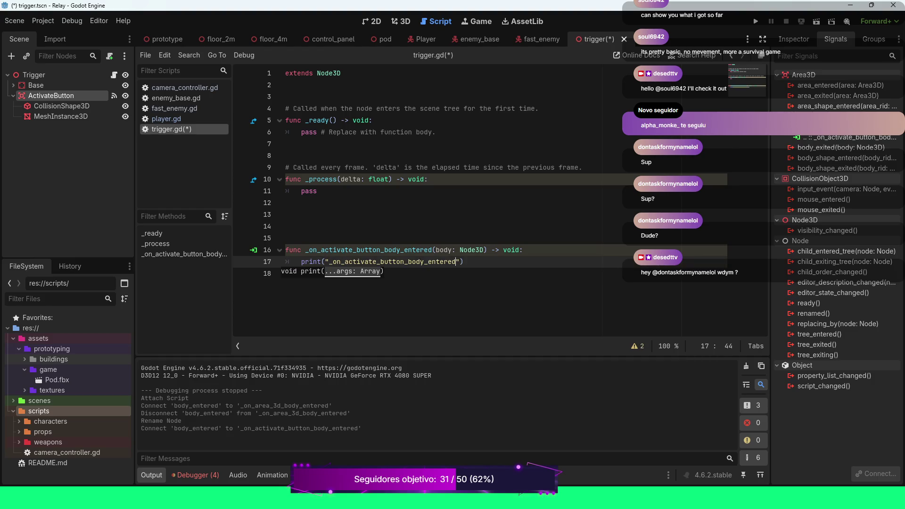
key("Escape")
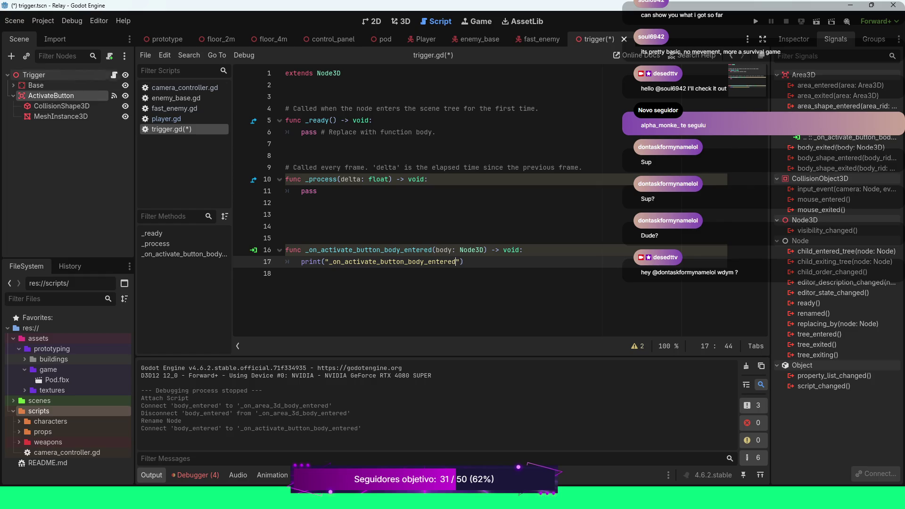
left_click(423, 40)
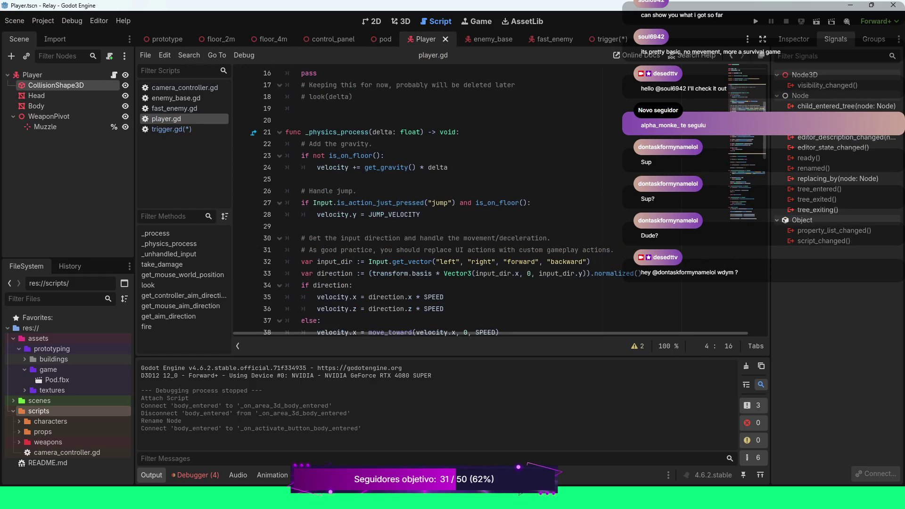
Step: Create a global group named player in the Player scene's Groups dock, then return to trigger
left_click(874, 39)
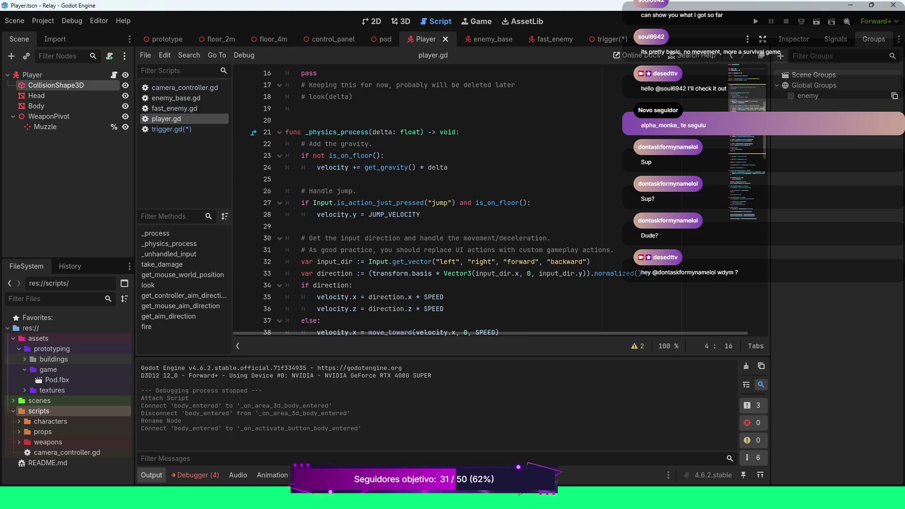
left_click(830, 56)
left_click(781, 56)
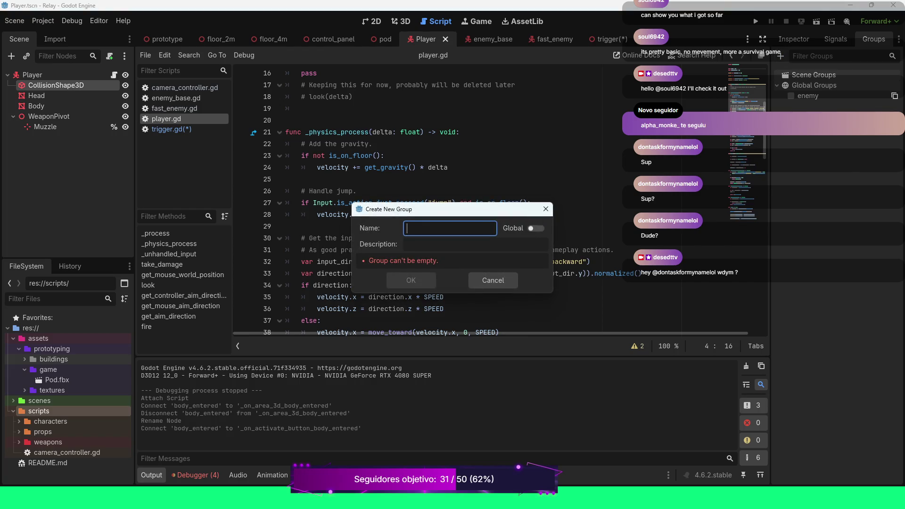
type("player")
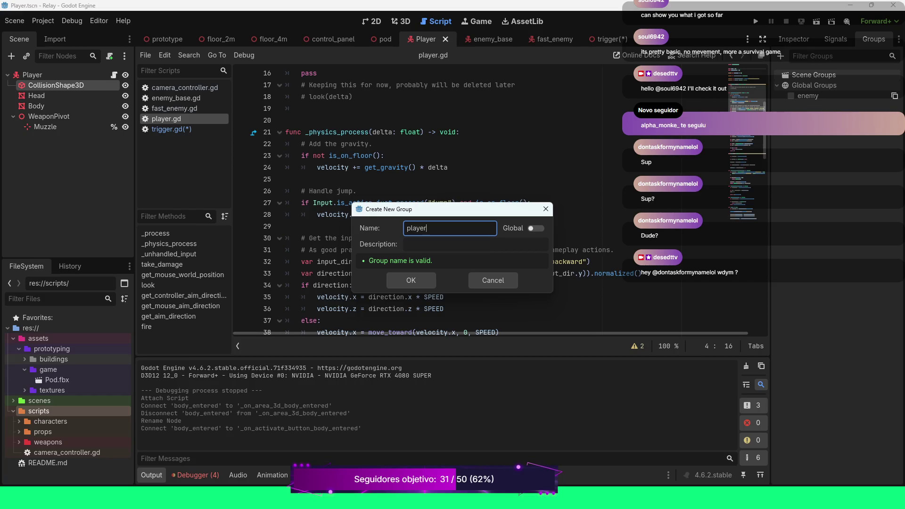
left_click(536, 228)
left_click(411, 280)
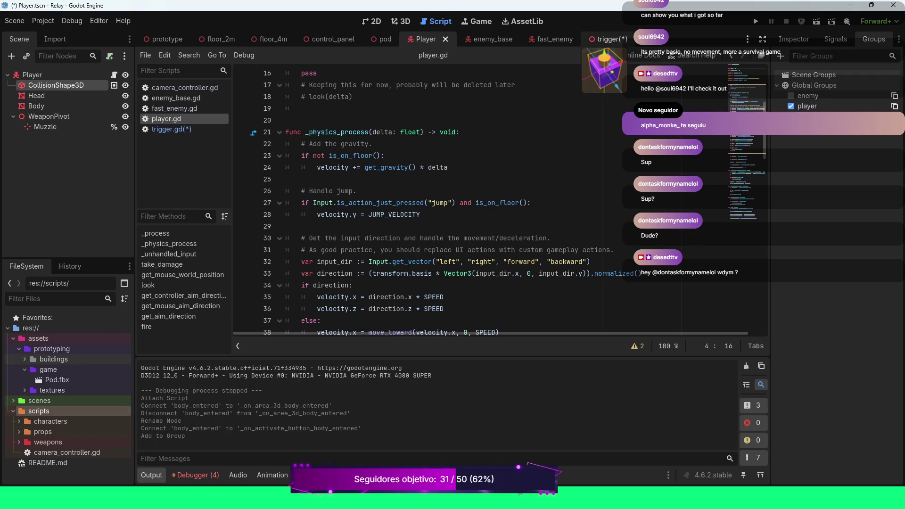
left_click(606, 39)
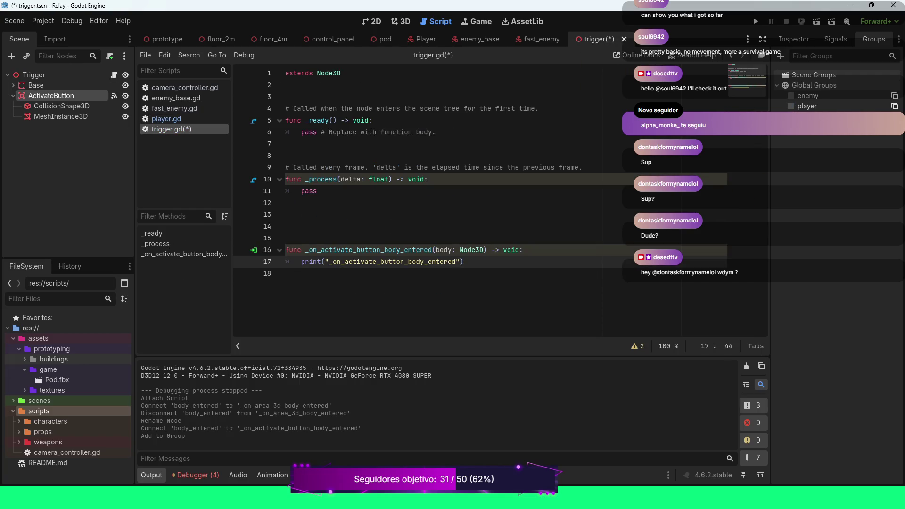
Step: Add an if body.is_in_group("player"): line above the print call
left_click(523, 250)
key("Return")
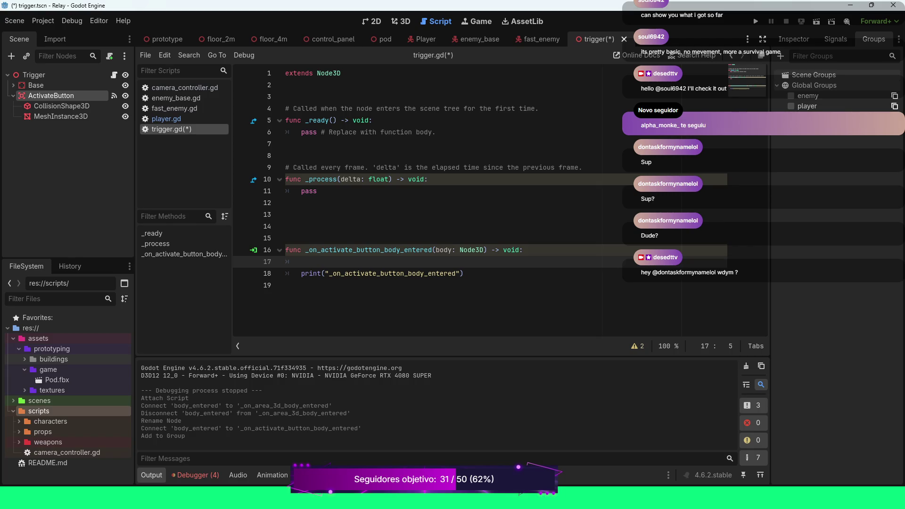
key("Return")
type("if ")
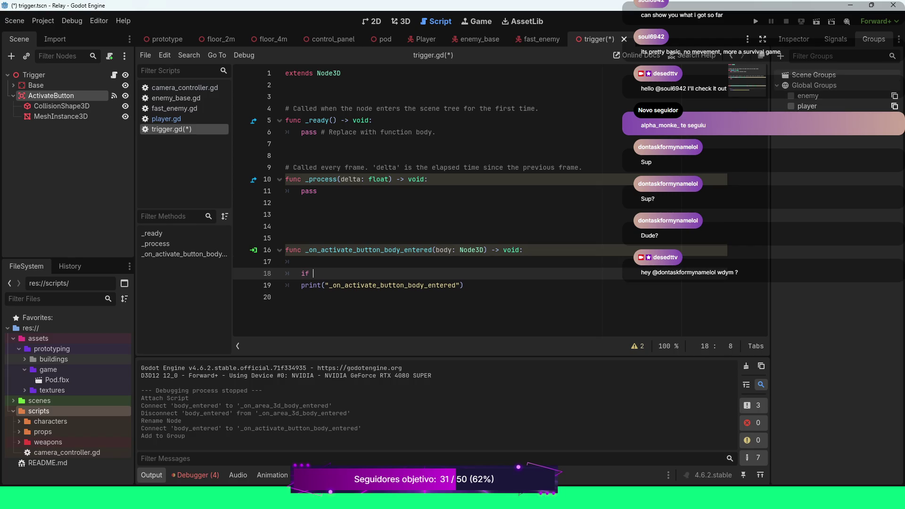
type("body.is")
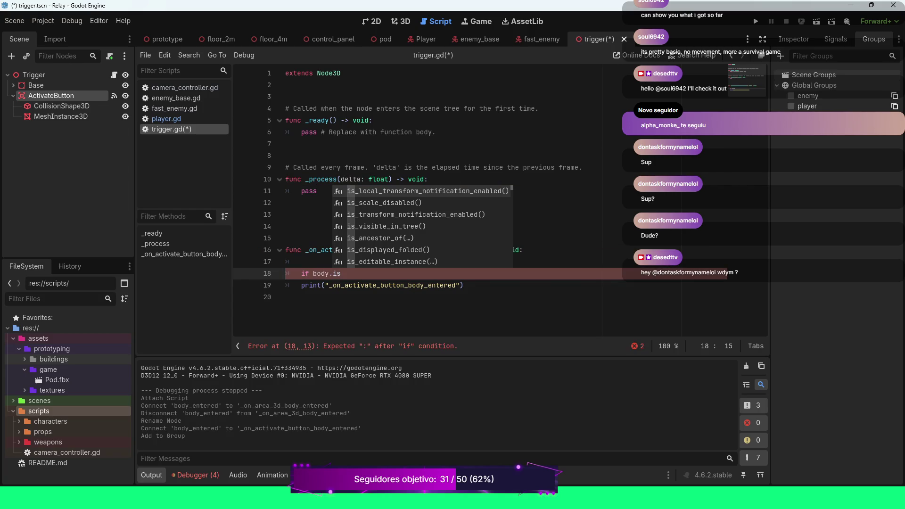
type("_on")
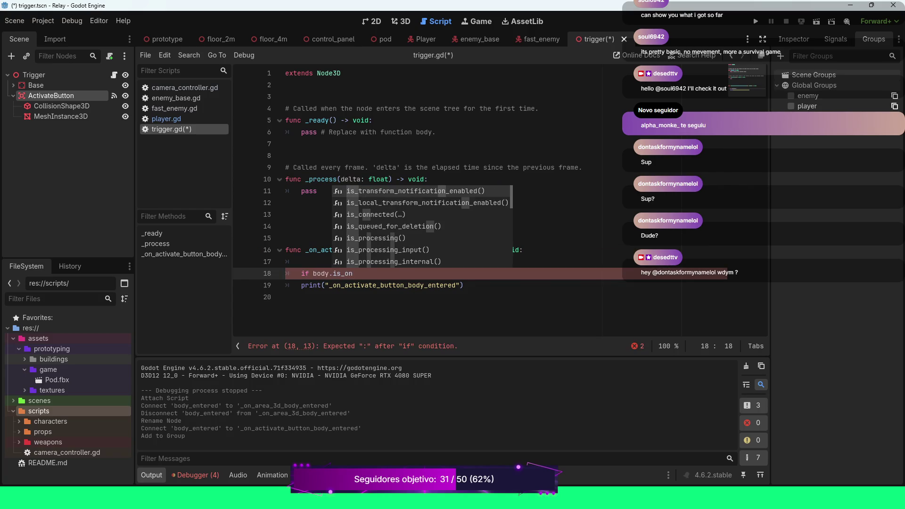
type("_g")
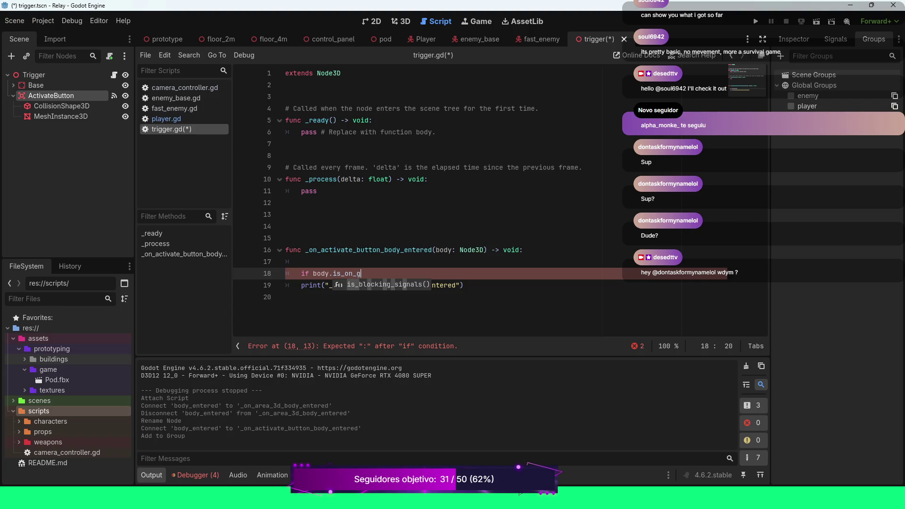
key("BackSpace")
key("BackSpace")
key("BackSpace")
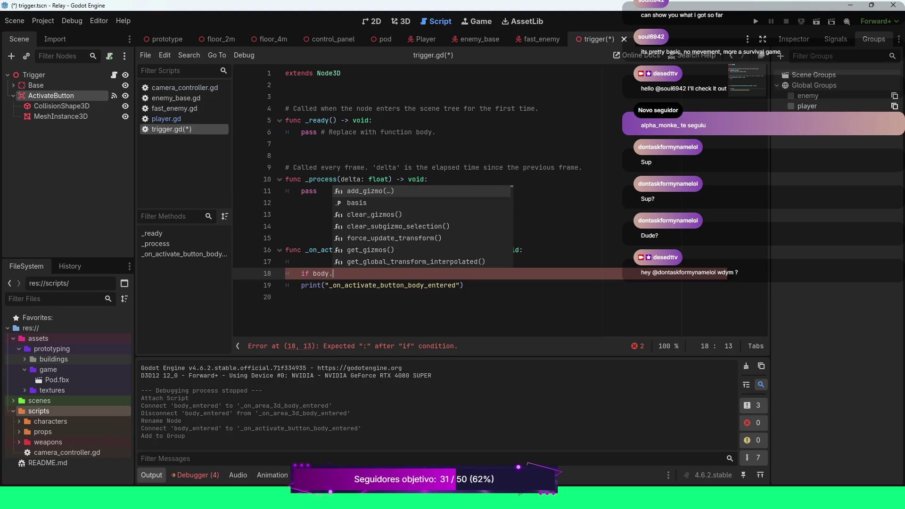
type("grou")
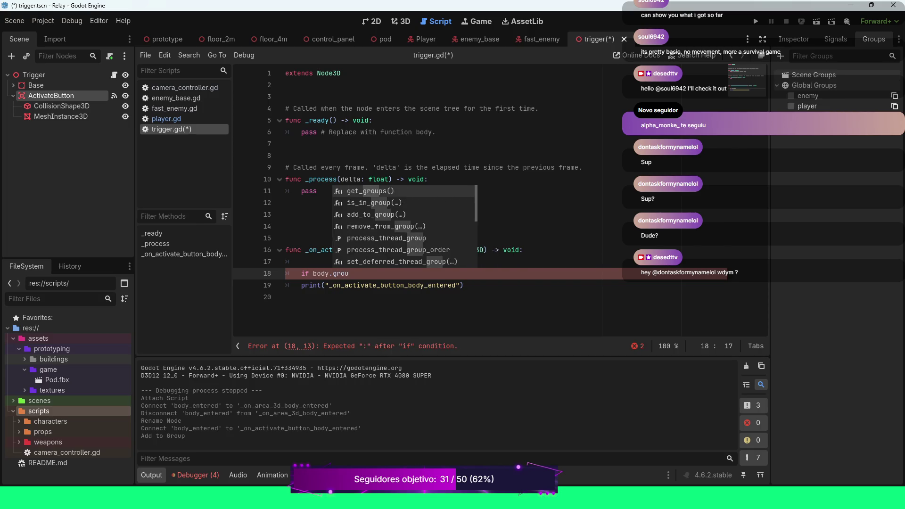
key("Down")
key("Return")
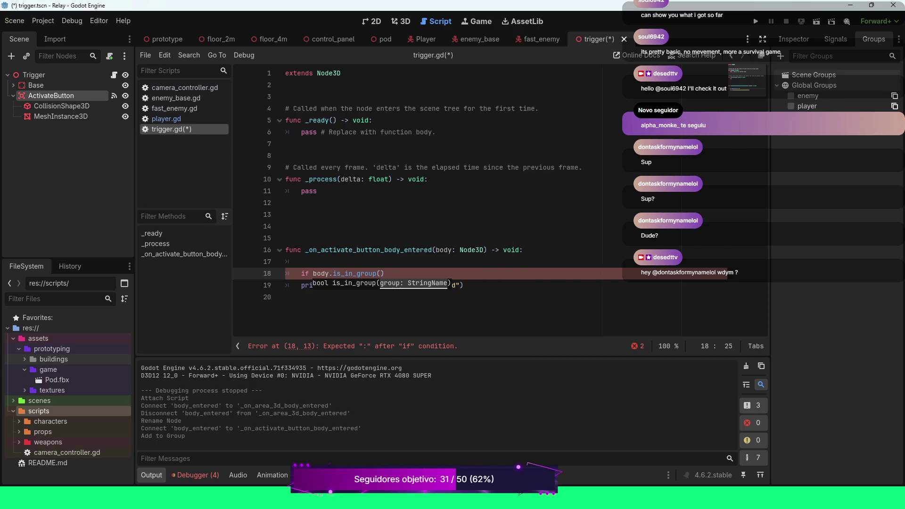
type("\"player")
type("\")")
Step: Indent the print statement under the if and save trigger.gd
left_click(301, 285)
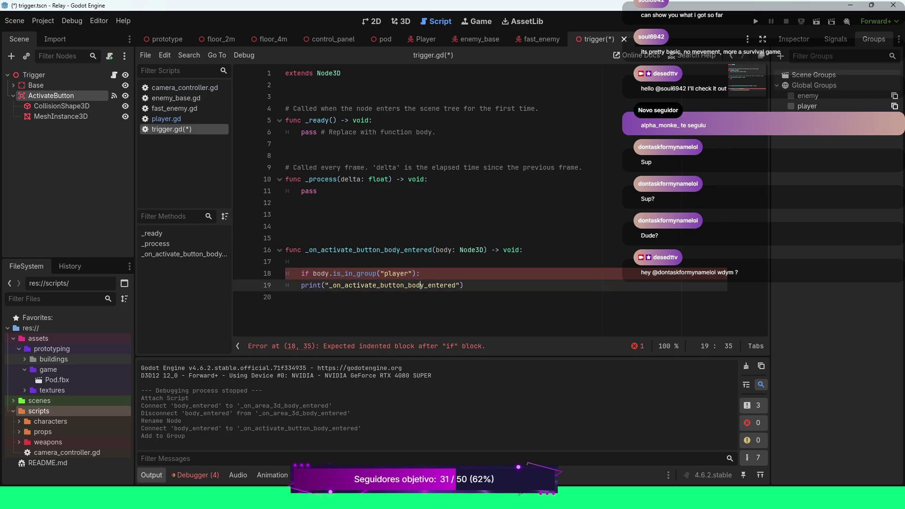
key("Tab")
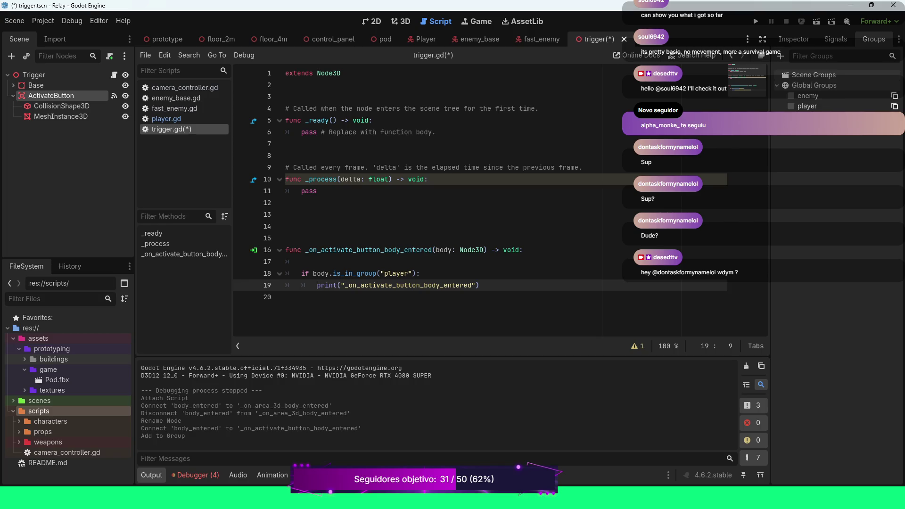
key("ctrl+s")
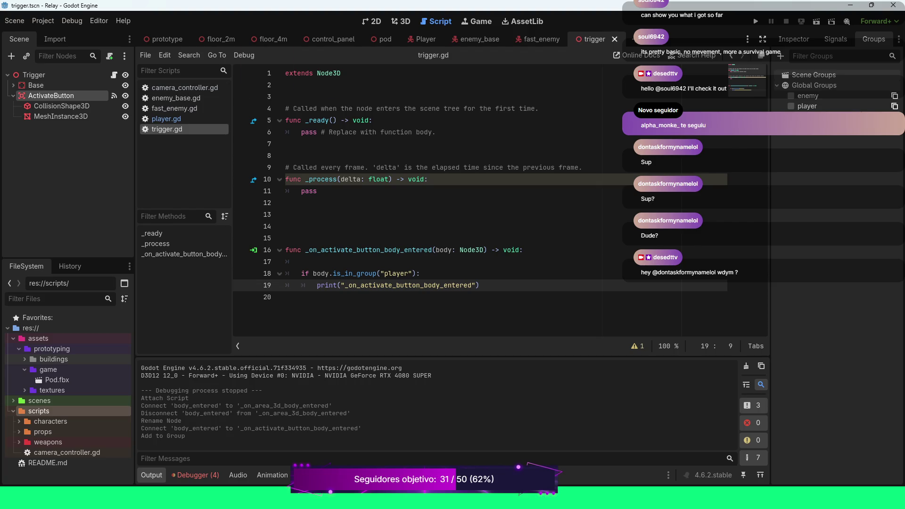
left_click(162, 39)
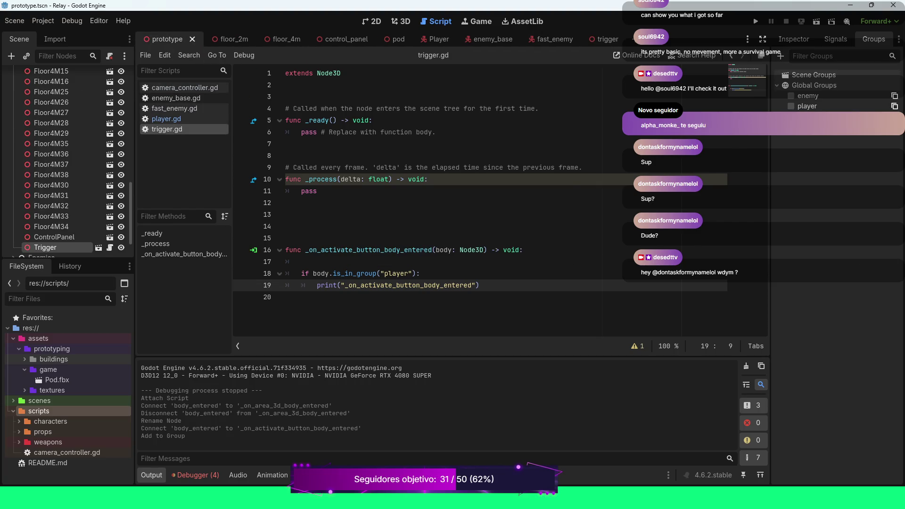
Step: Set the Trigger's Rotation X to 90 in the Inspector, save the prototype scene, and clear Output
left_click(401, 22)
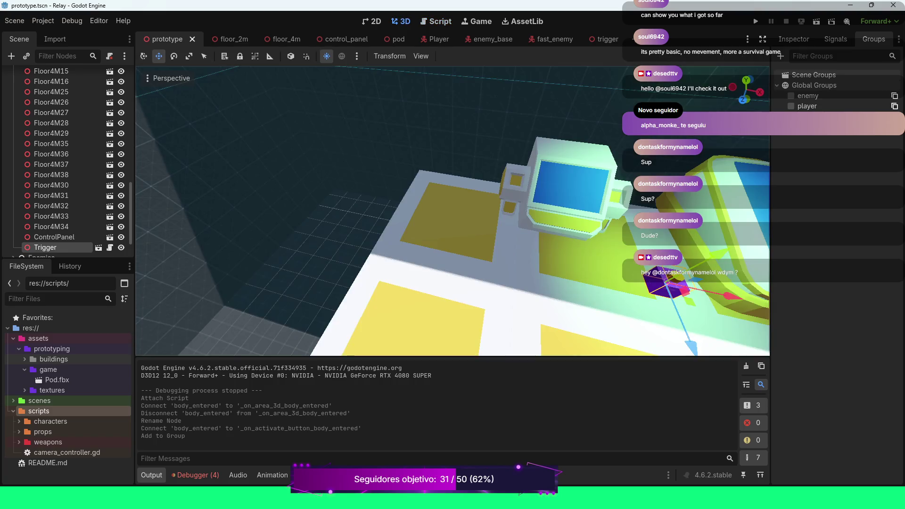
scroll(452, 211, "down", 3)
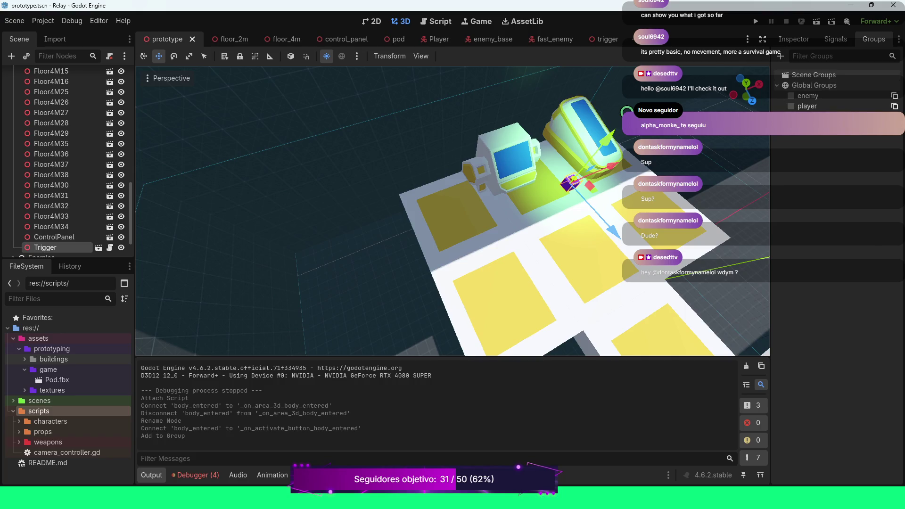
left_click(794, 40)
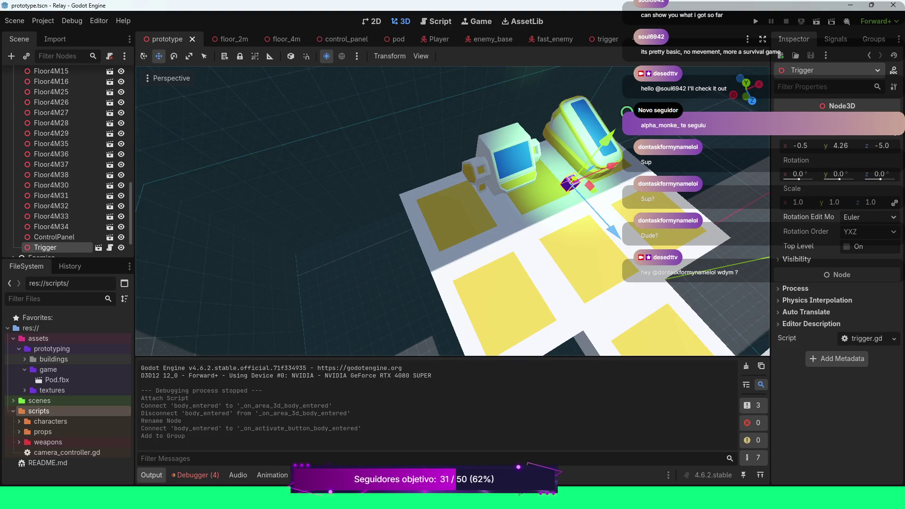
left_click_drag(800, 174, 830, 174)
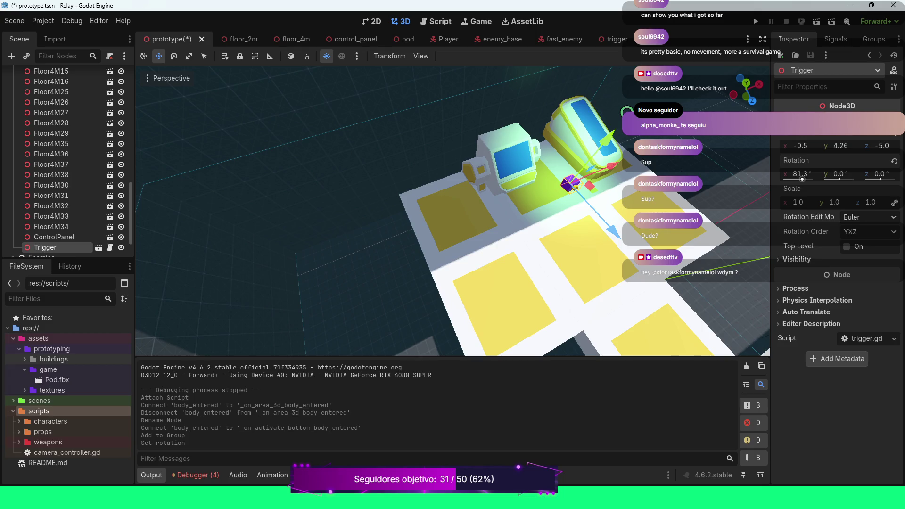
left_click(800, 174)
type("90")
key("Return")
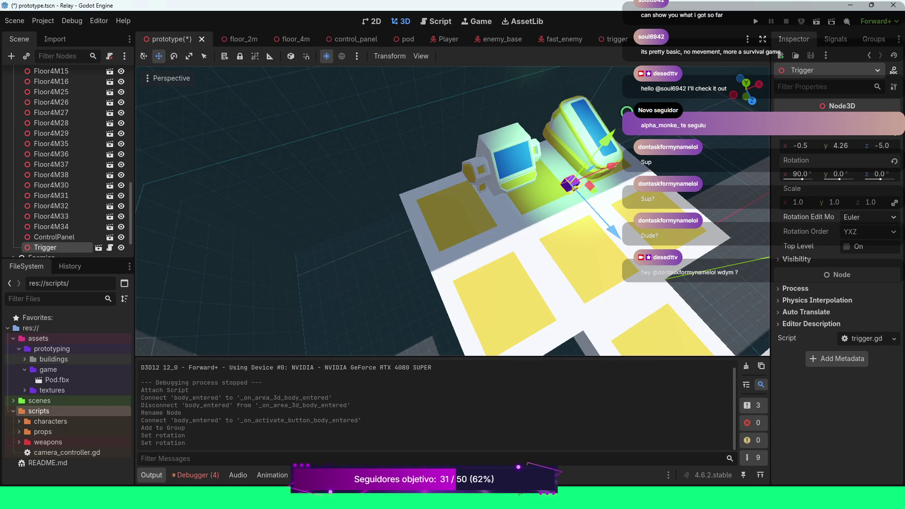
key("ctrl+s")
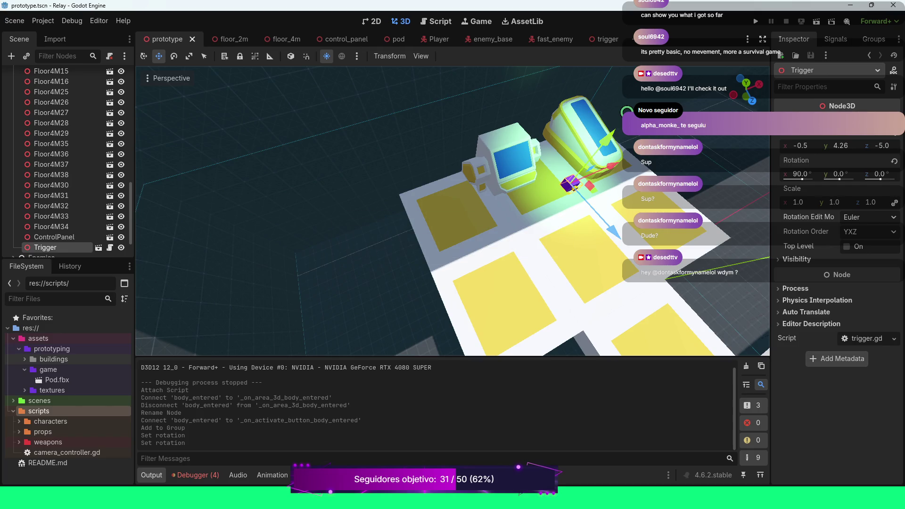
left_click(747, 366)
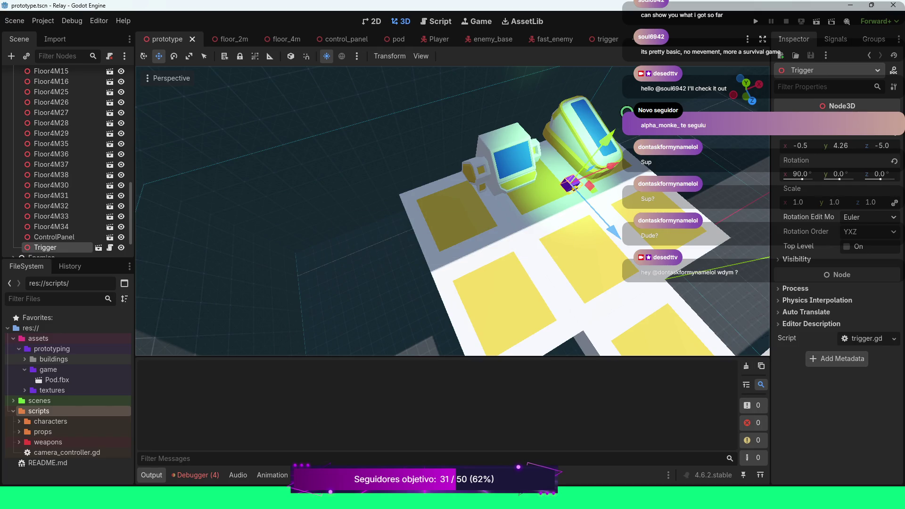
key("F5")
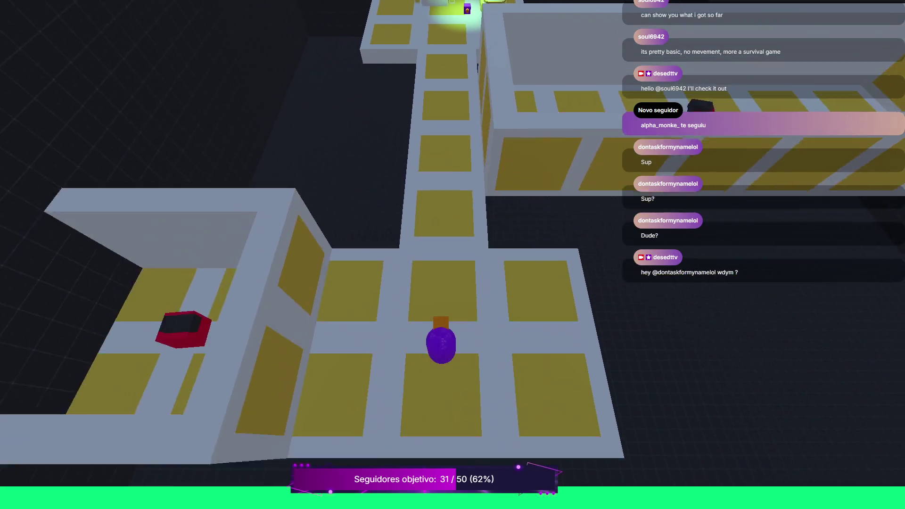
key("w")
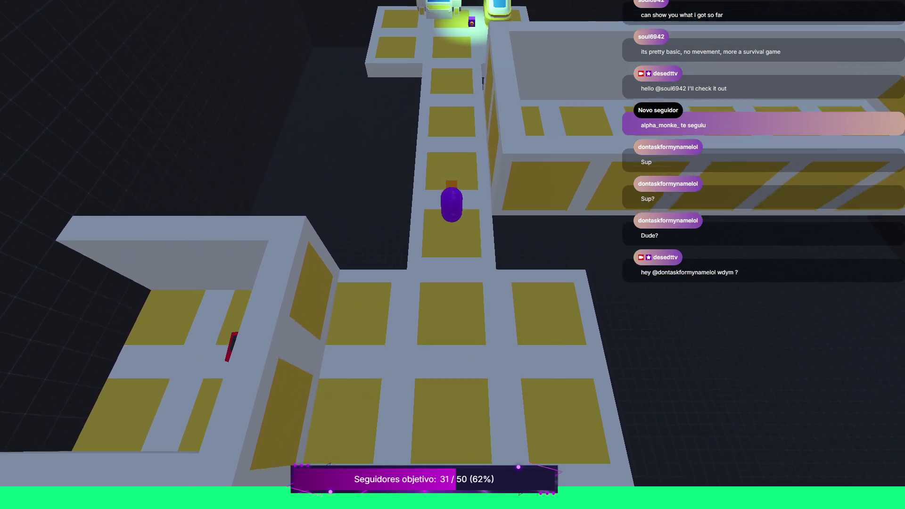
key("w")
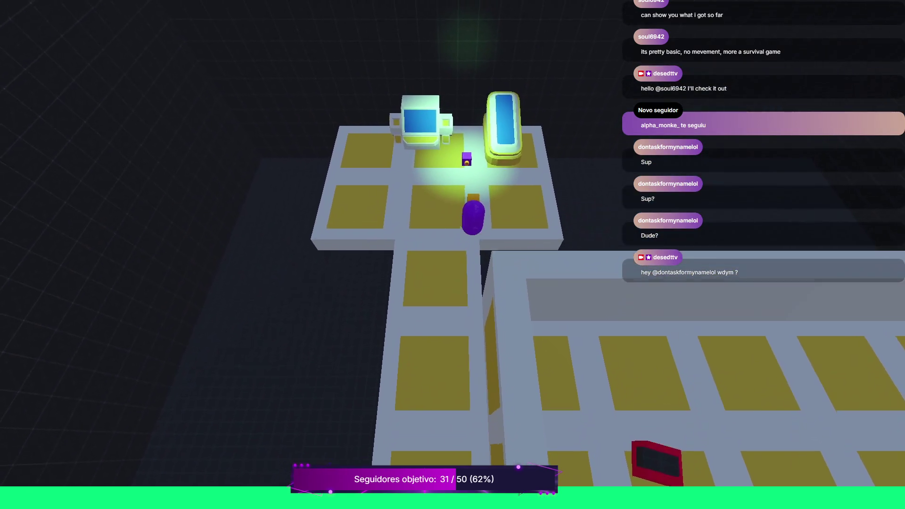
key("s")
key("a")
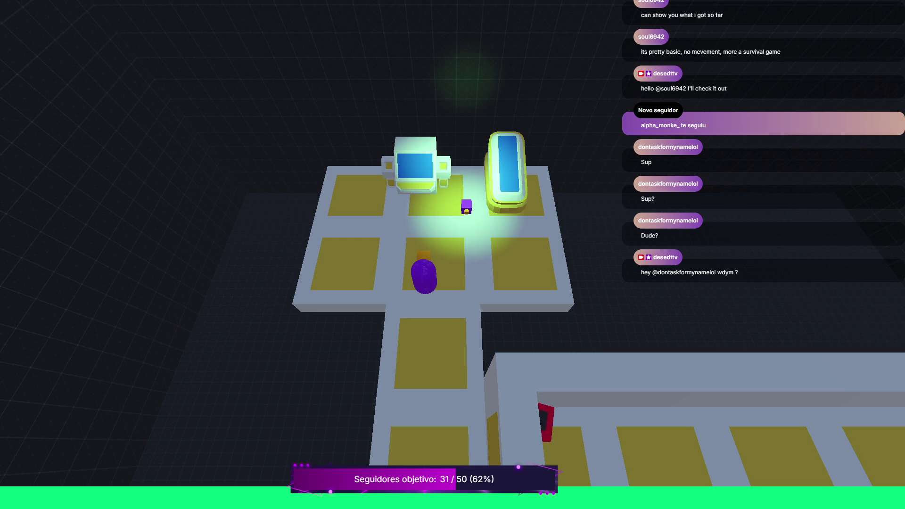
key("F8")
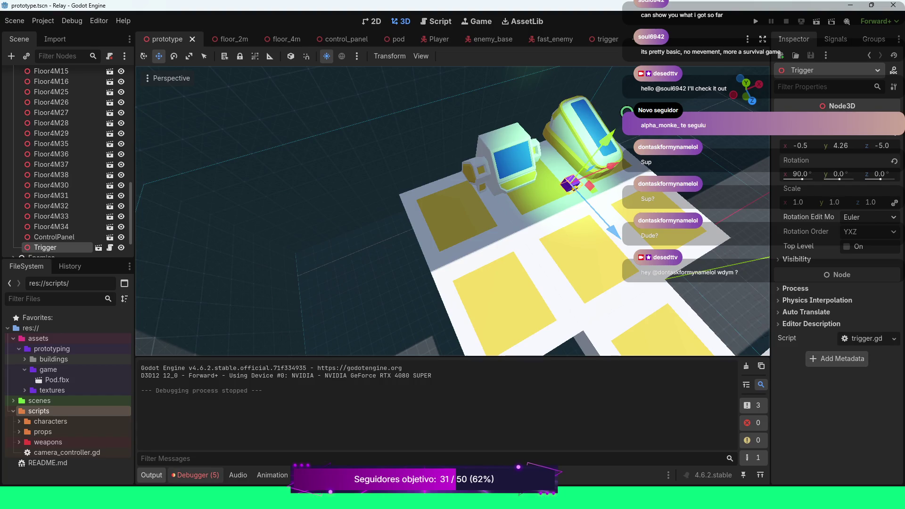
Step: Check the Debugger's Errors list, then open the Player scene and select its root Player node
left_click(195, 475)
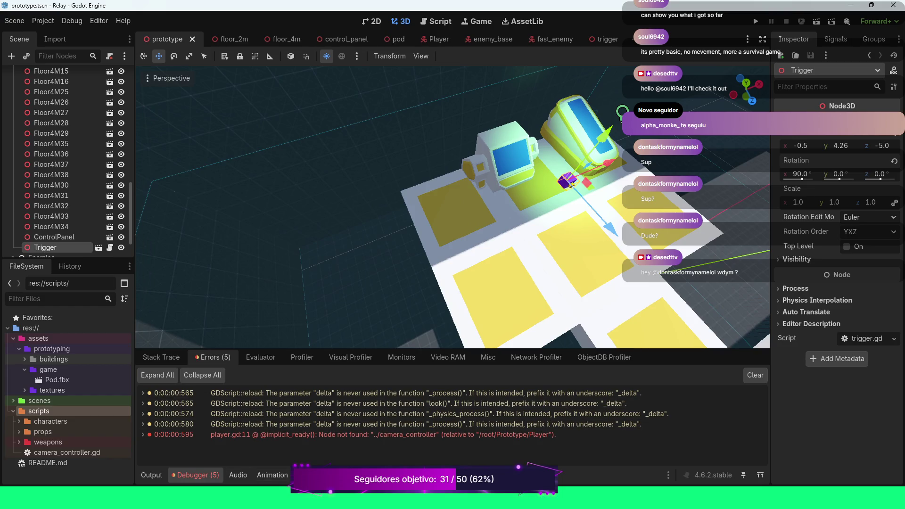
left_click(151, 475)
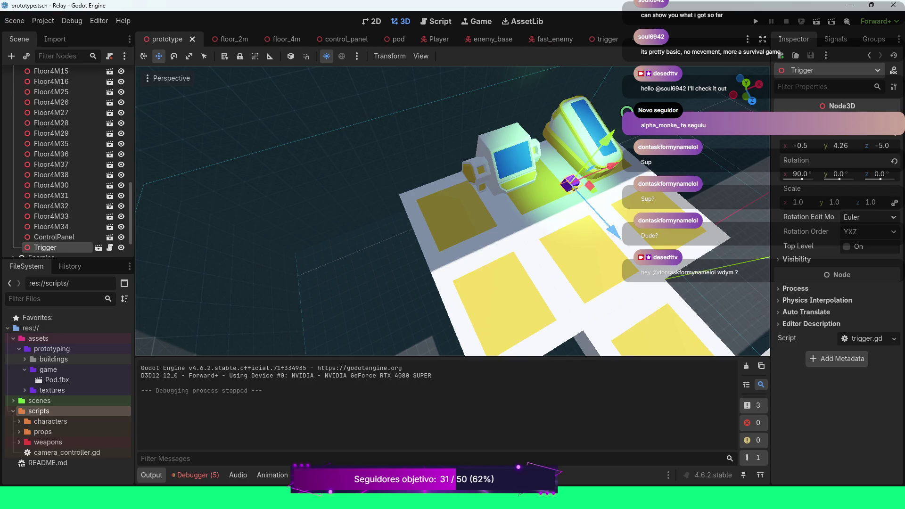
scroll(453, 211, "up", 3)
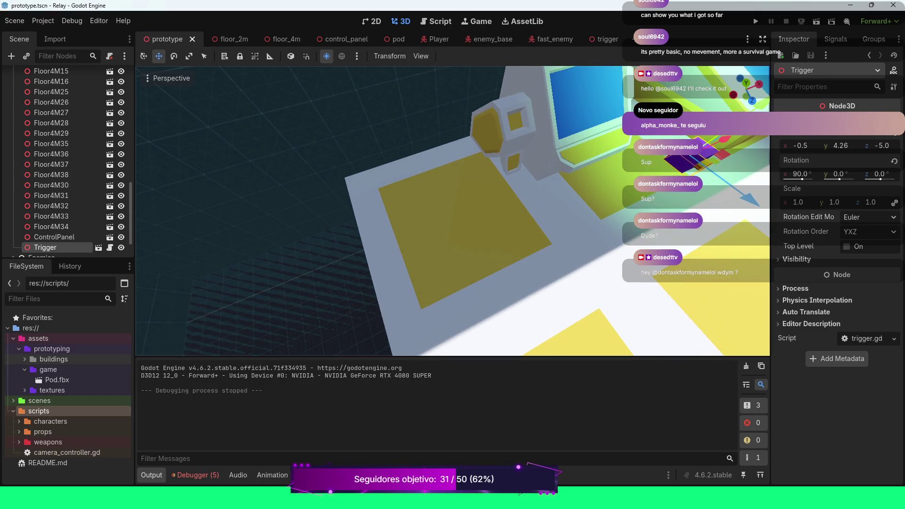
left_click(606, 39)
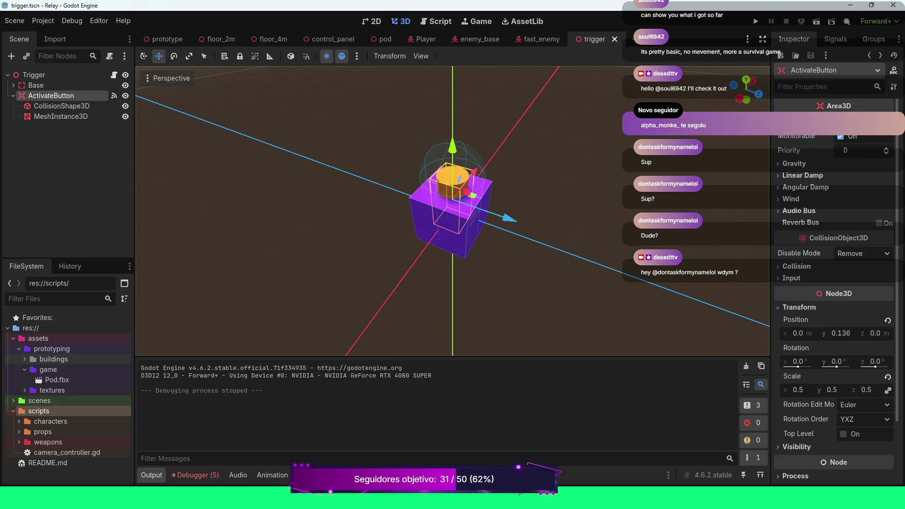
left_click(423, 39)
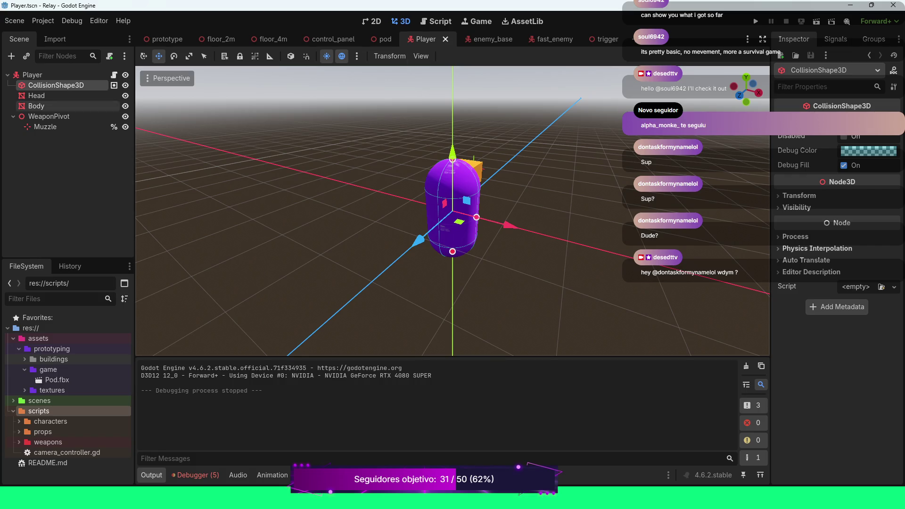
left_click(32, 74)
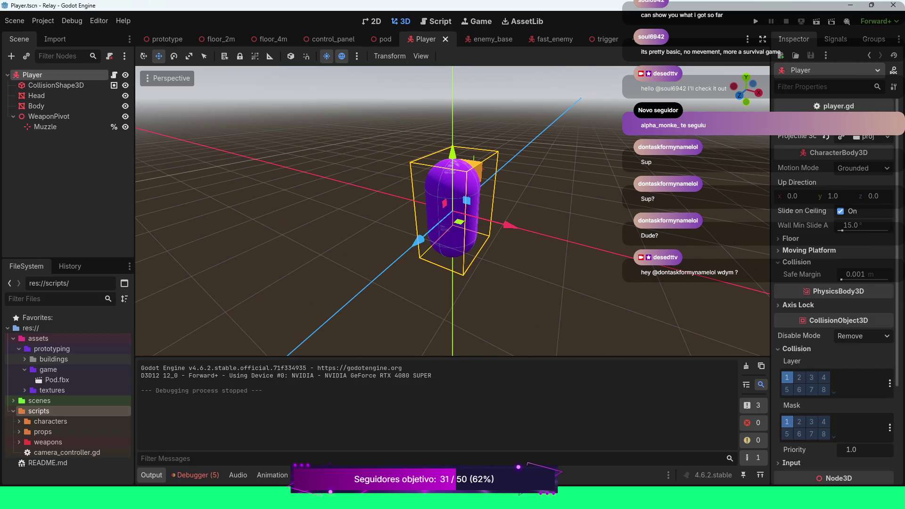
Step: Add the Player root to the 'player' group, save the Player scene, and run the game
left_click(874, 39)
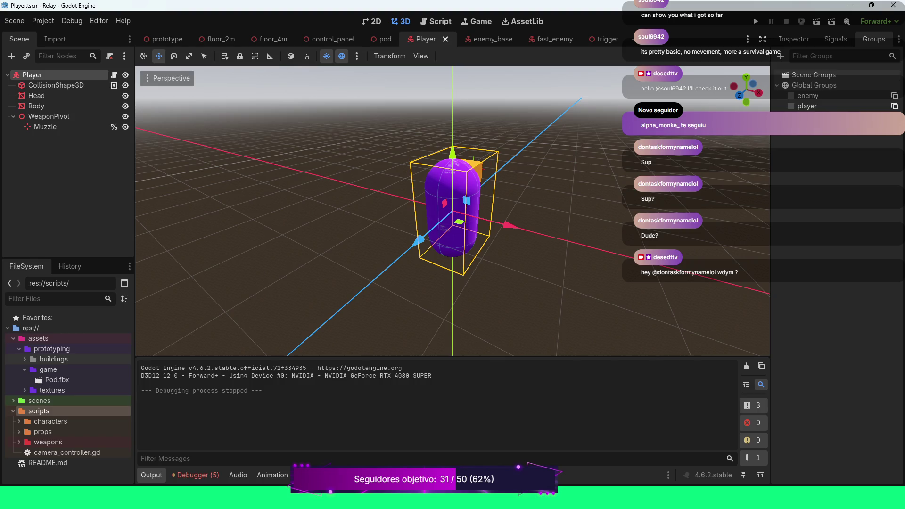
left_click(791, 106)
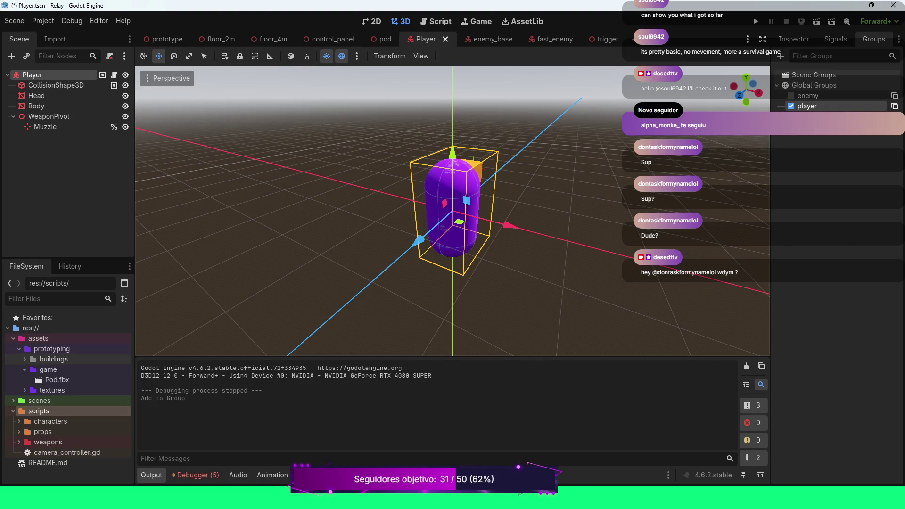
key("ctrl+s")
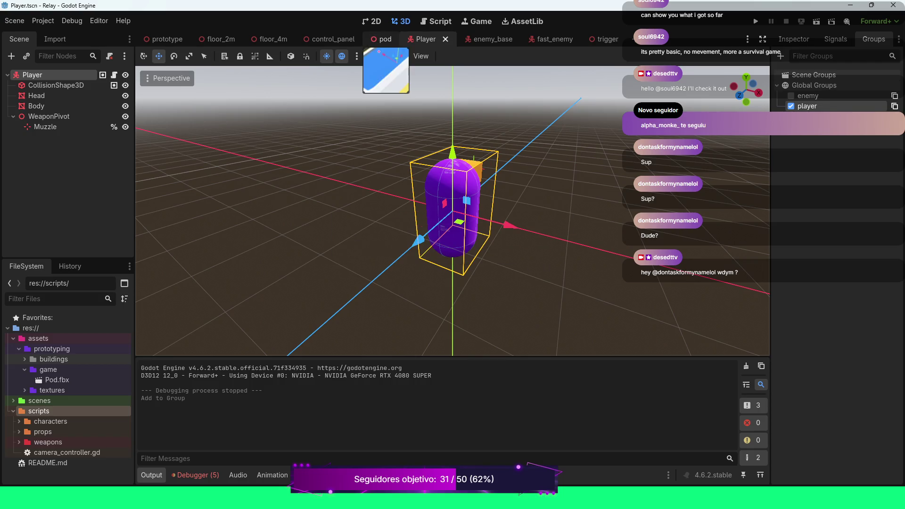
key("F5")
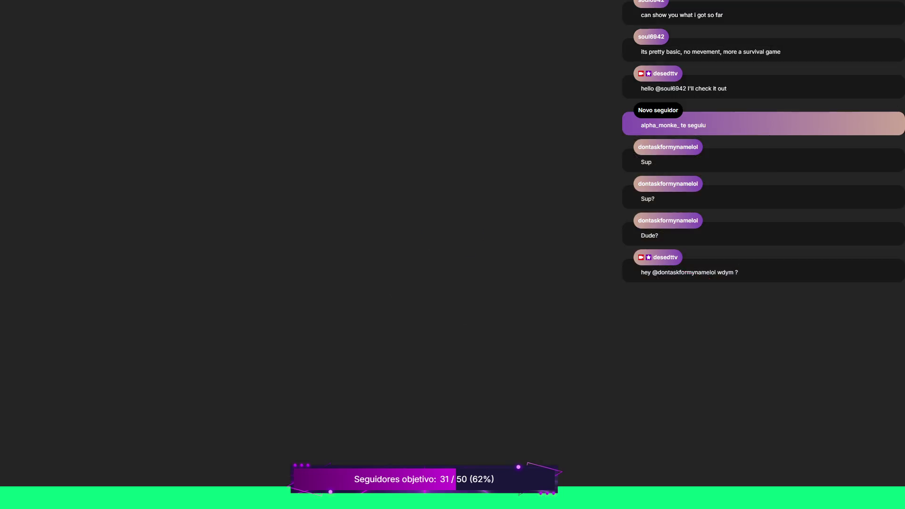
Step: Walk the player forward and back along the corridor, then stop the running game
key("w")
key("w")
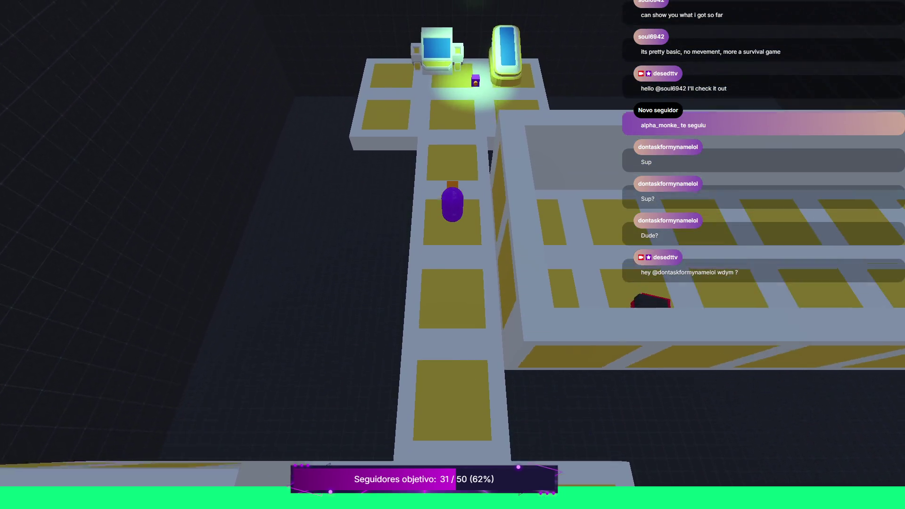
key("s")
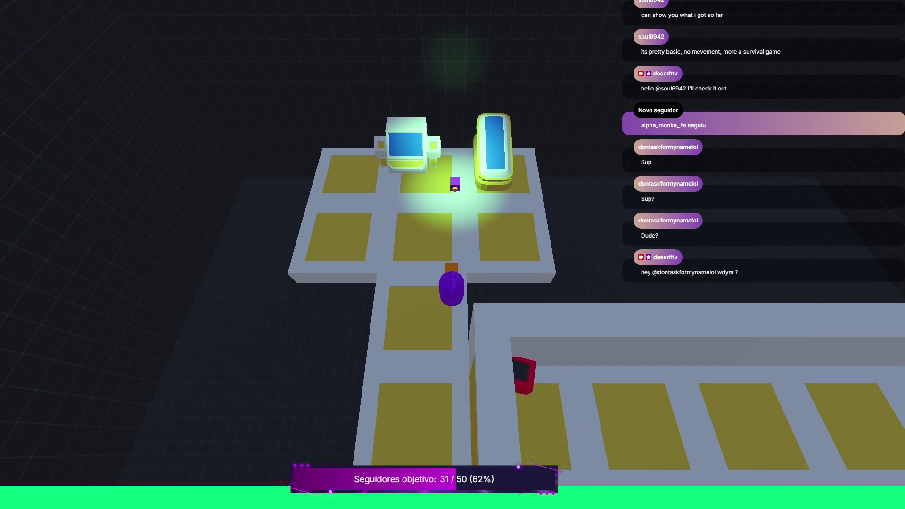
key("F8")
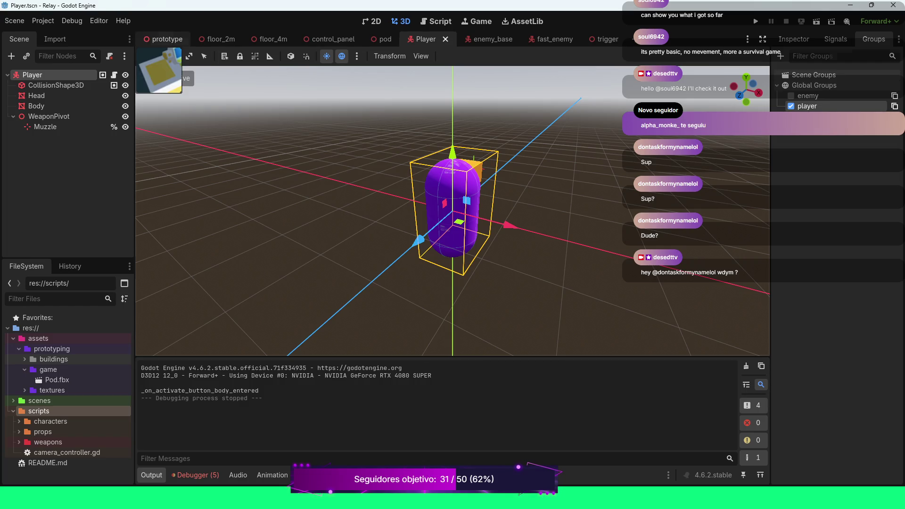
Step: Switch to the prototype level, fly the view to the white building's front, and collapse the game folder
left_click(165, 39)
scroll(452, 213, "down", 2)
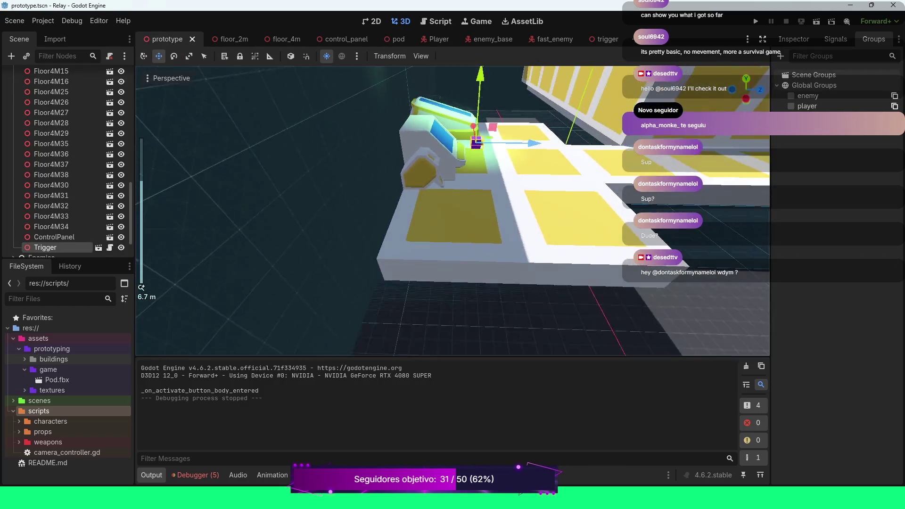
scroll(453, 213, "down", 1)
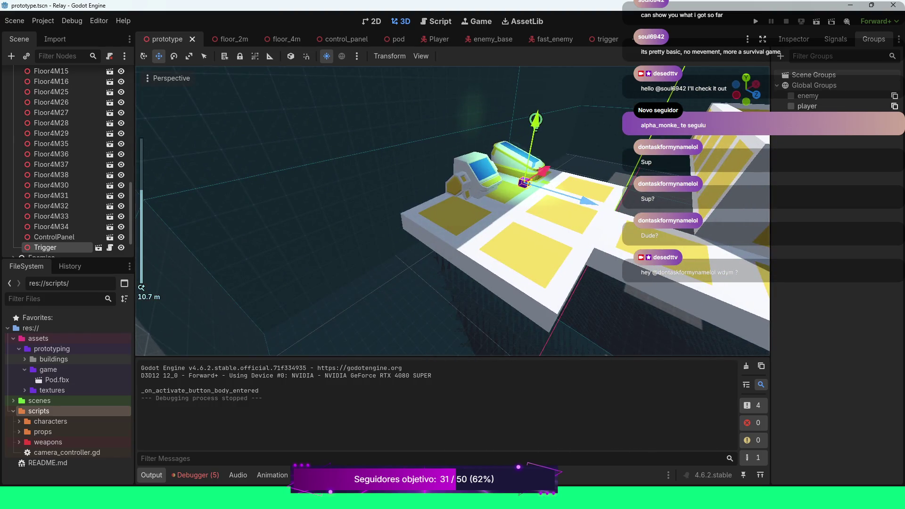
key("w")
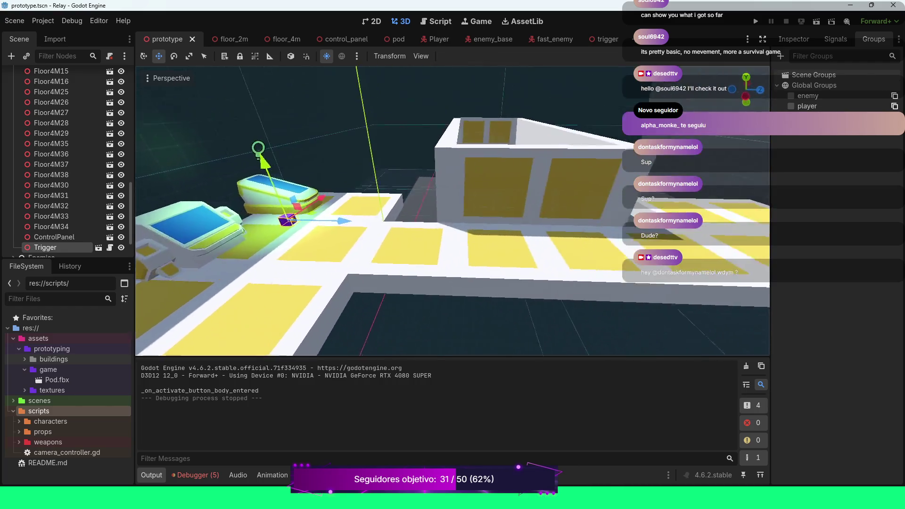
scroll(453, 212, "down", 2)
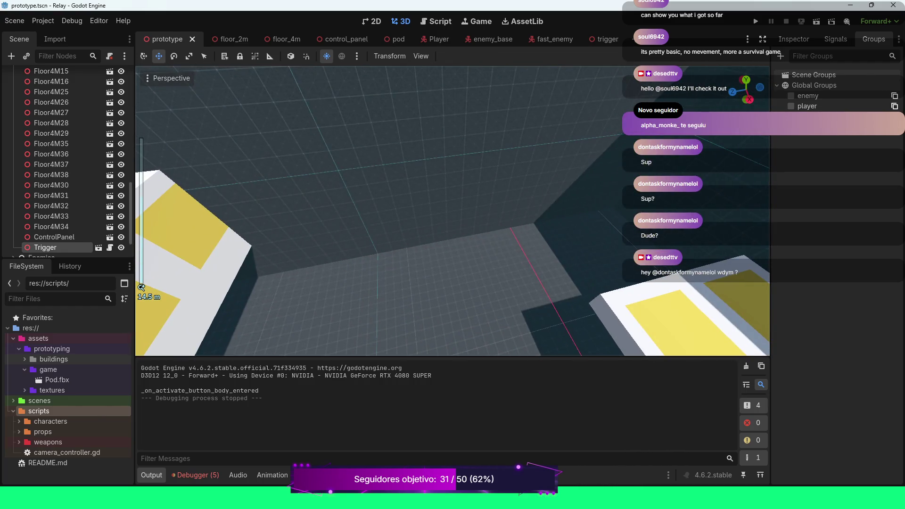
key("w")
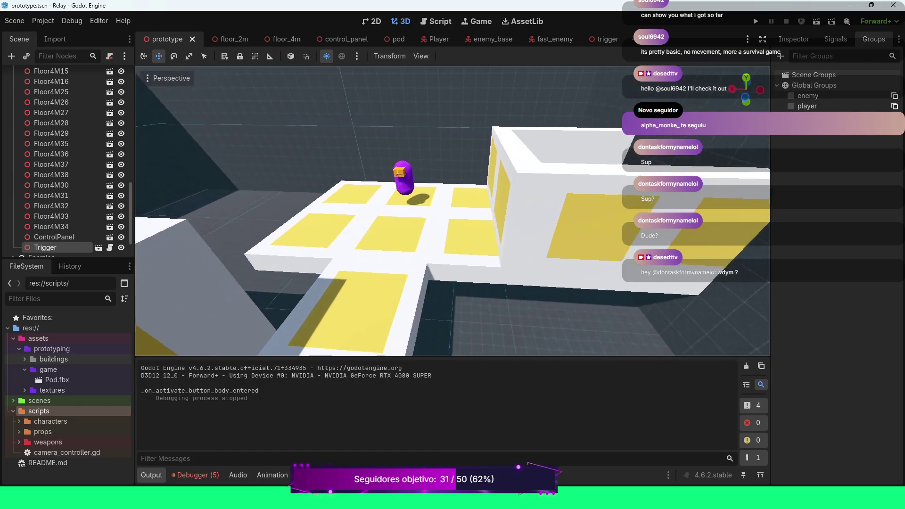
key("w")
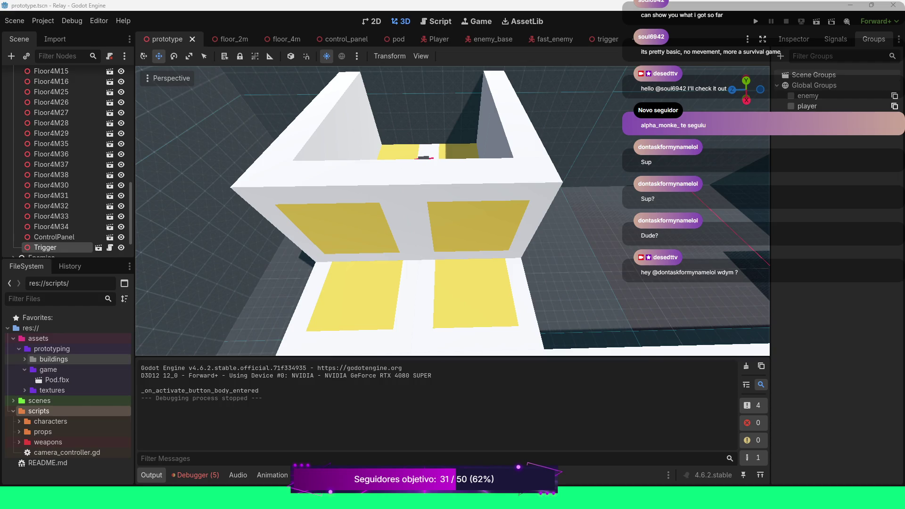
left_click(24, 370)
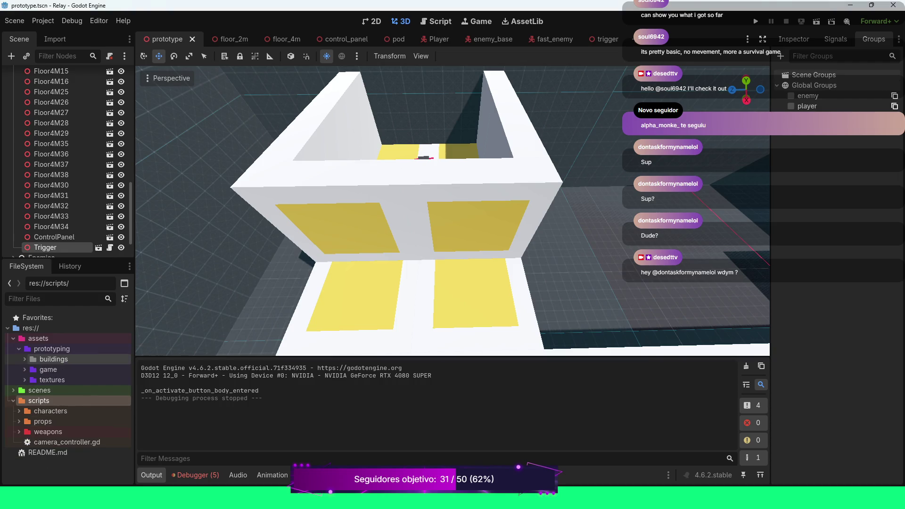
Step: Place DoorDouble.fbx from the buildings folder into the level, then select the DoorDouble.fbx file
left_click(24, 359)
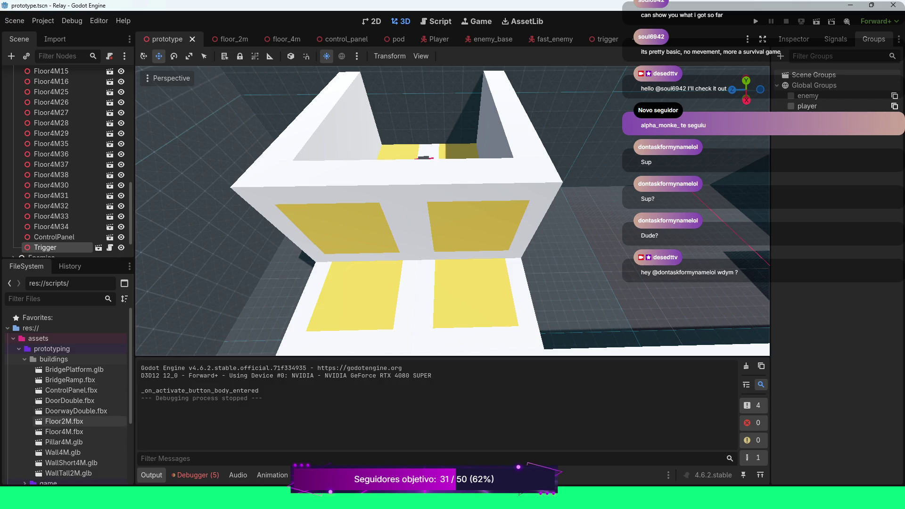
mouse_move(70, 400)
left_mouse_down()
mouse_move(247, 308)
mouse_move(188, 321)
mouse_move(179, 350)
mouse_move(71, 408)
mouse_move(75, 391)
mouse_move(316, 328)
mouse_move(265, 321)
mouse_move(203, 295)
mouse_move(151, 355)
mouse_move(152, 333)
mouse_move(438, 292)
mouse_move(646, 293)
left_mouse_up()
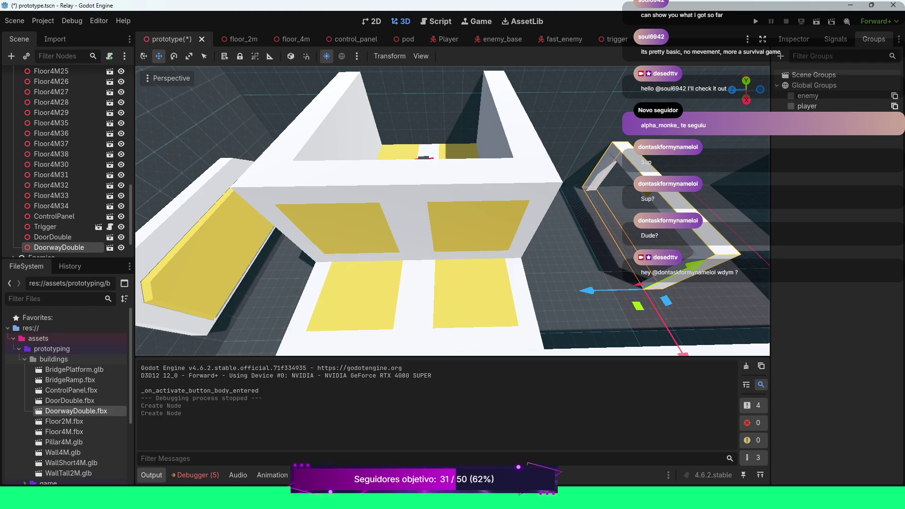
left_click(53, 237)
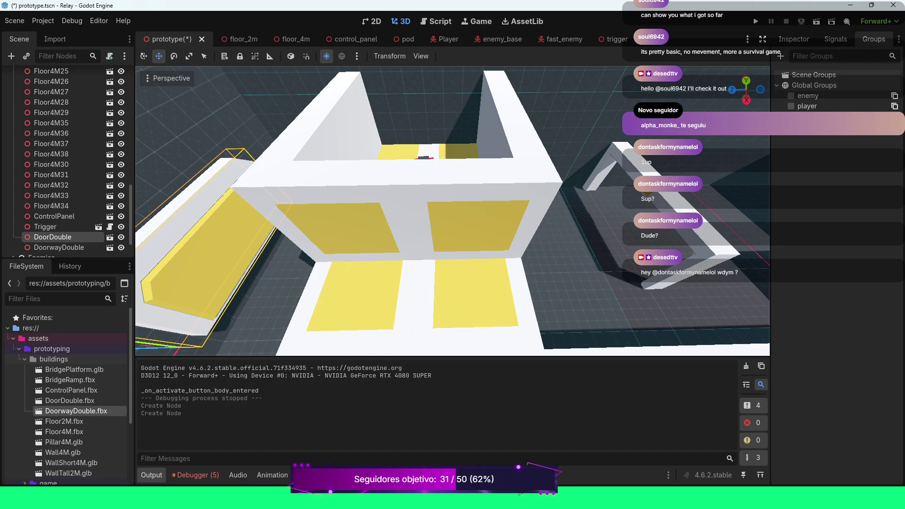
scroll(453, 211, "down", 5)
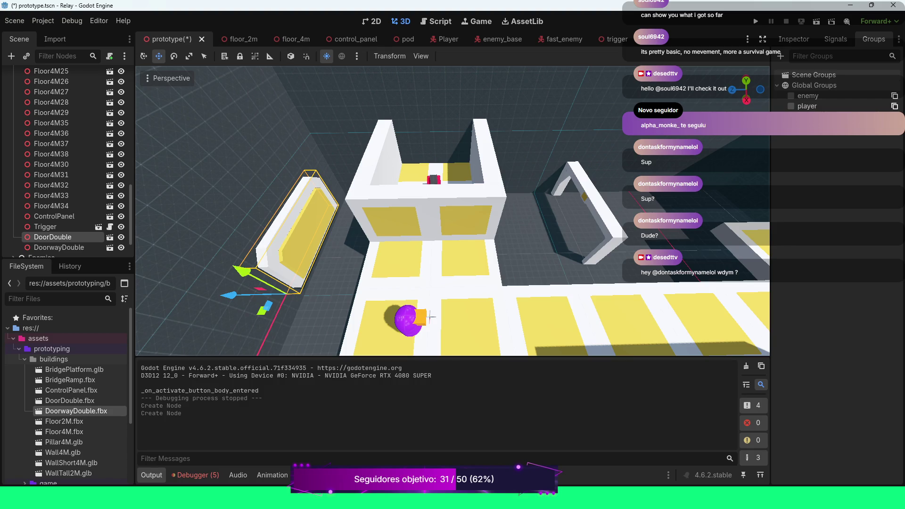
left_click(70, 400)
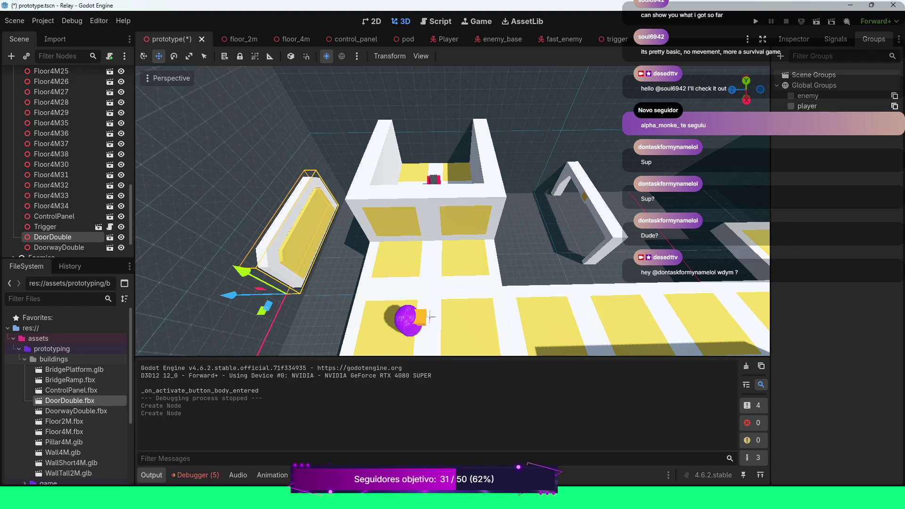
right_click(66, 401)
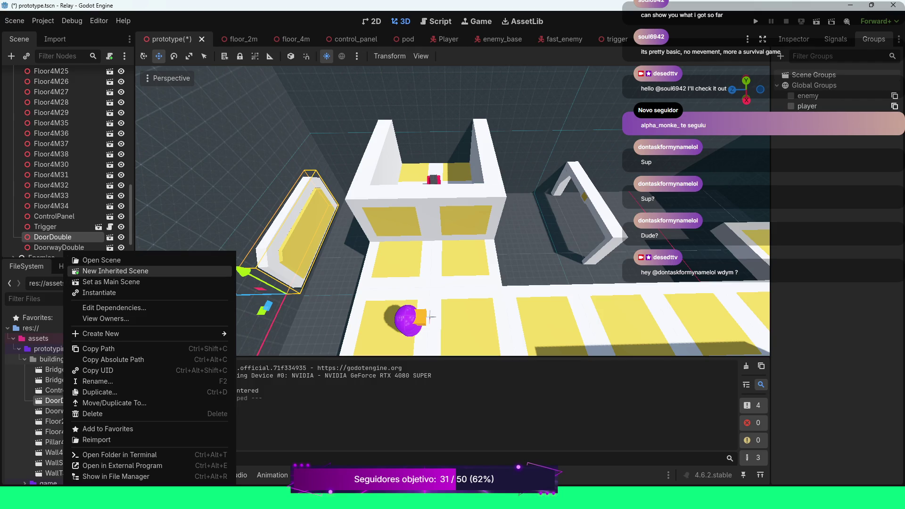
Step: Create a new inherited scene from DoorDouble.fbx, test-moving the door mesh and undoing it
left_click(116, 271)
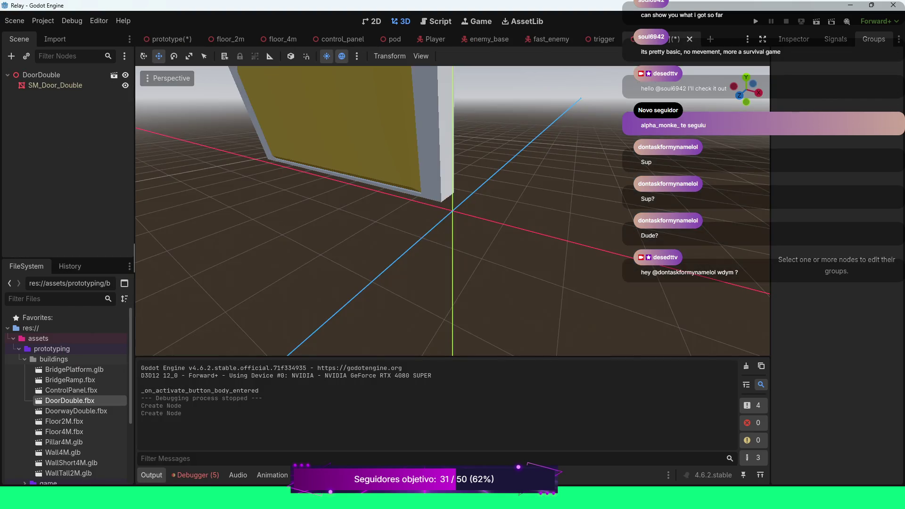
scroll(141, 287, "down", 5)
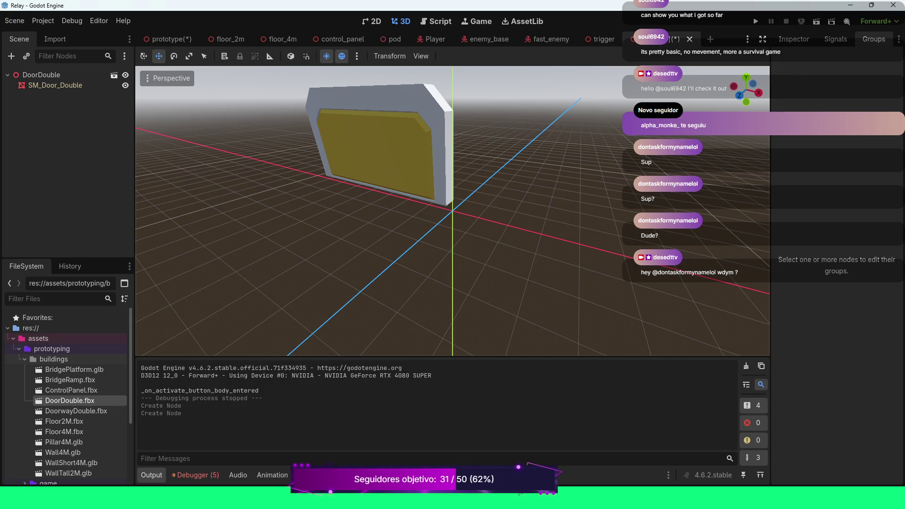
scroll(141, 287, "up", 5)
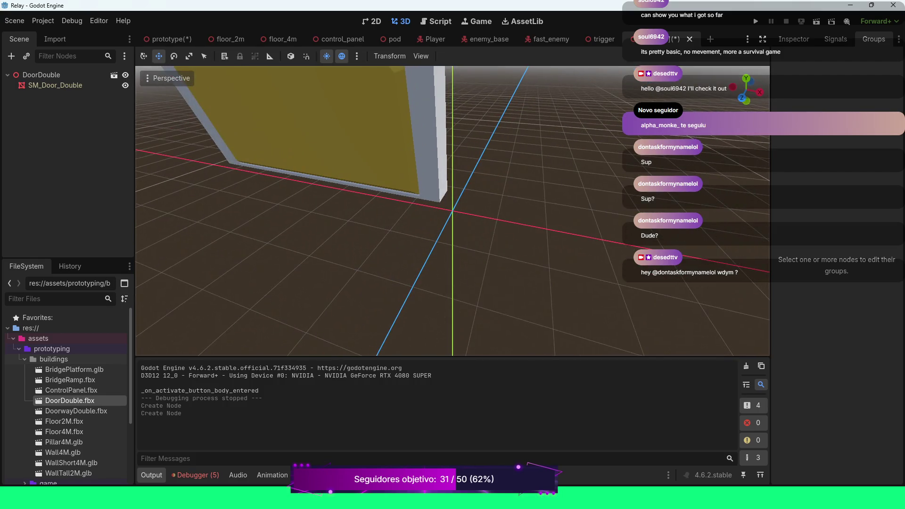
double_click(56, 85)
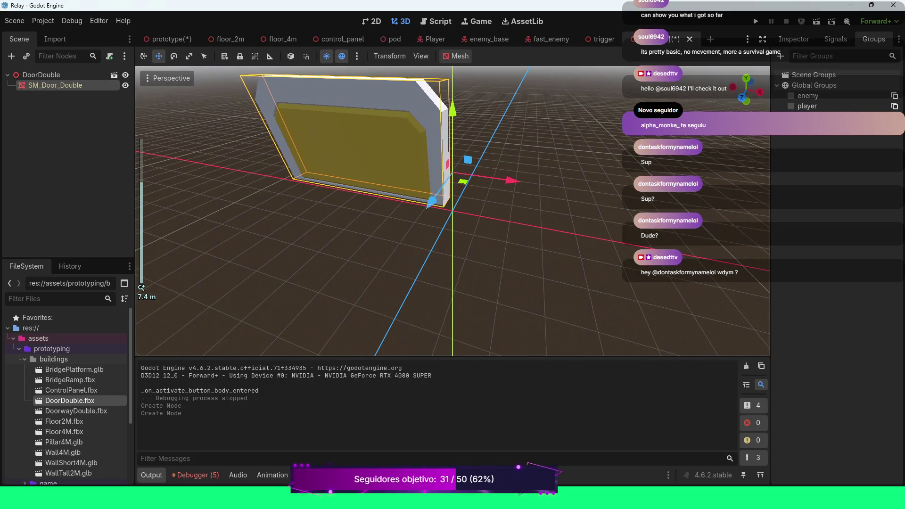
left_click_drag(431, 202, 415, 223)
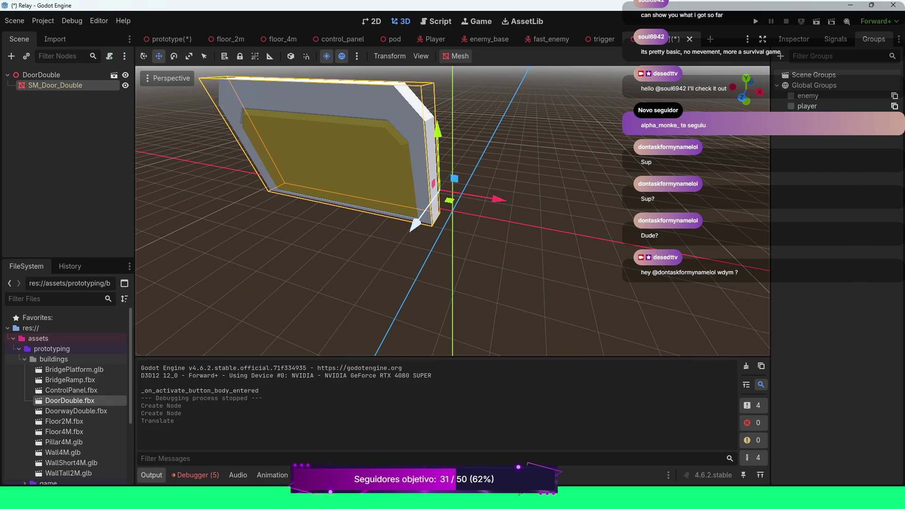
key("ctrl+z")
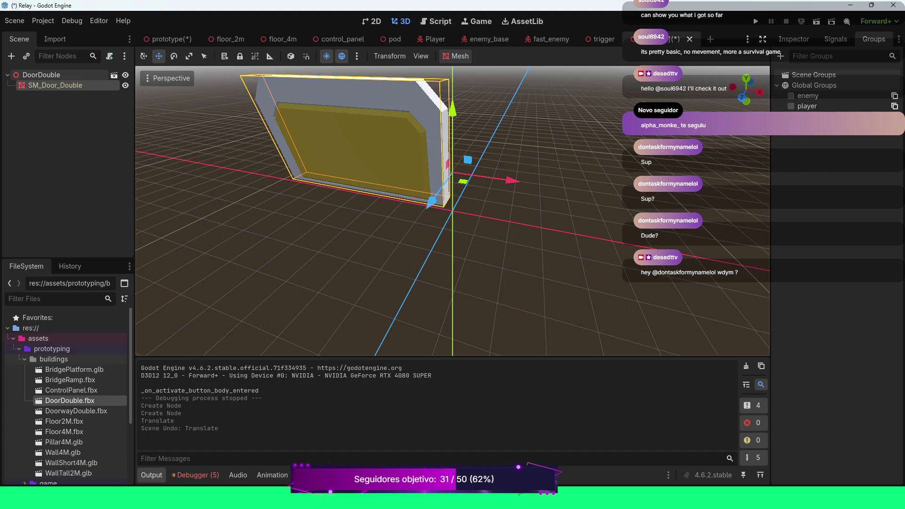
left_click(47, 74)
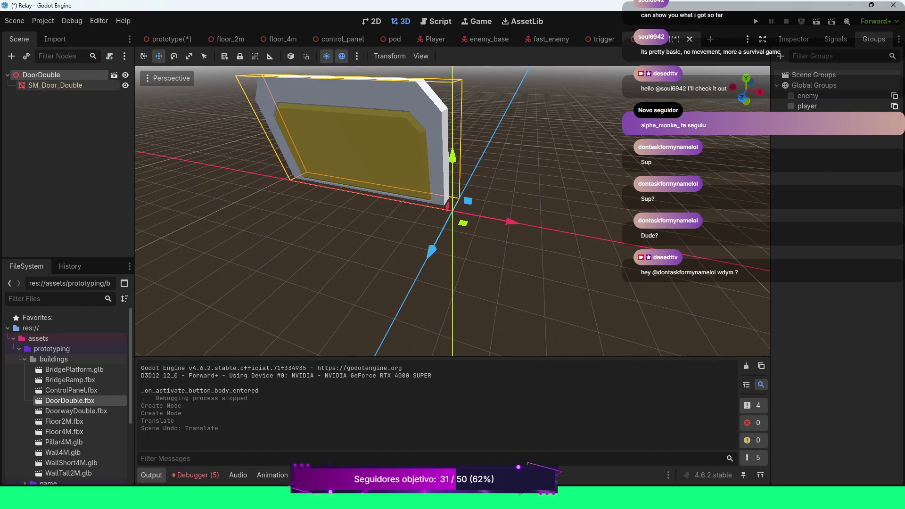
Step: Try opening the door model for editing, accepting another inherited scene, then dismissing the next prompt
left_click(114, 75)
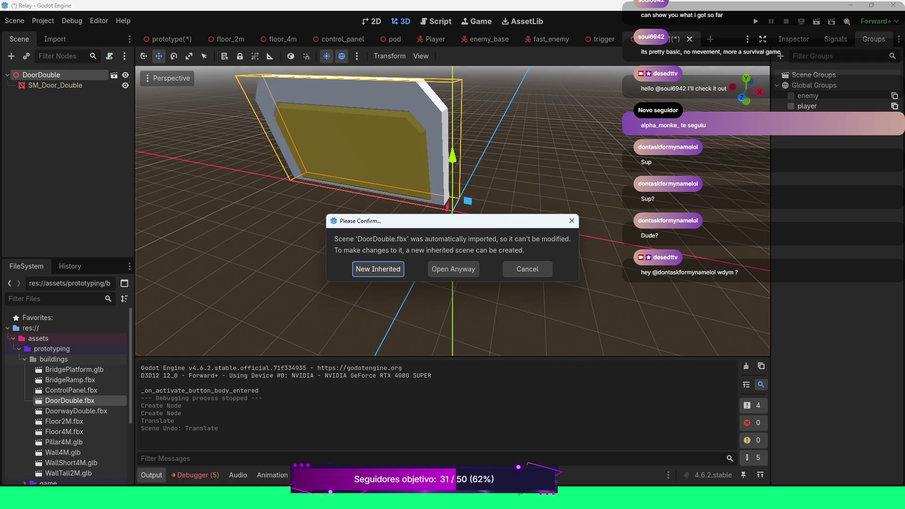
key("Return")
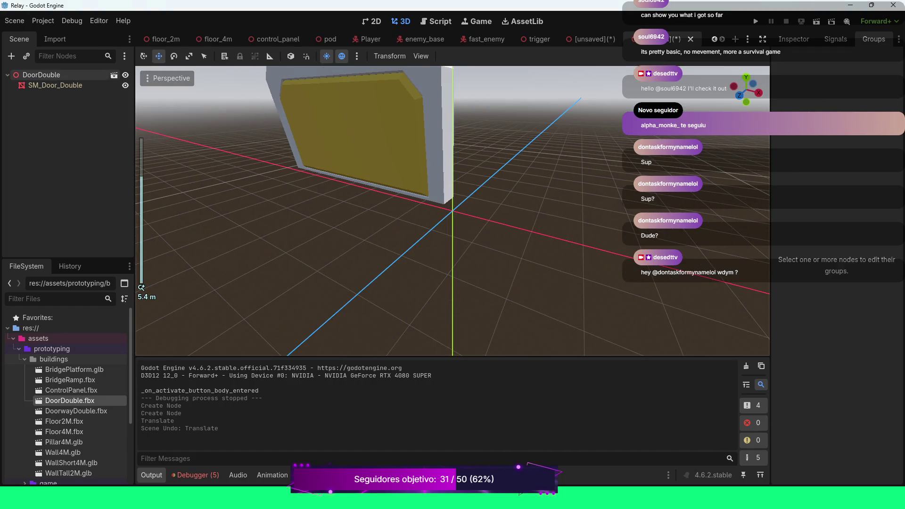
left_click(114, 75)
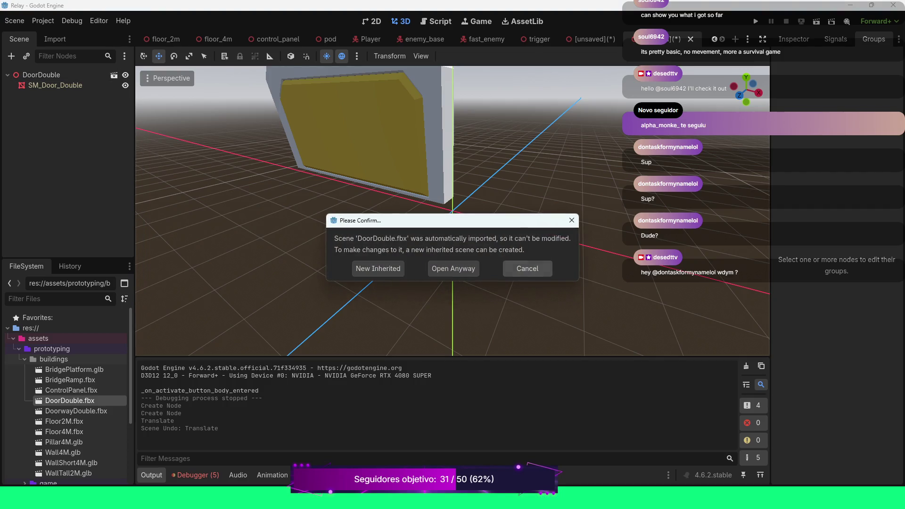
left_click(527, 268)
left_click(55, 86)
scroll(453, 211, "down", 3)
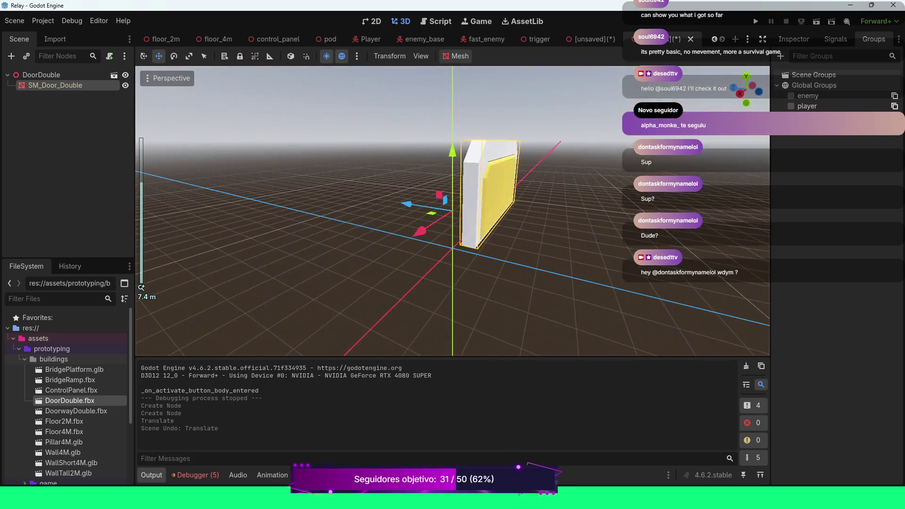
scroll(453, 211, "up", 5)
Step: Open the imported DoorDouble model anyway, orbit around it, and select the door mesh
left_click(41, 75)
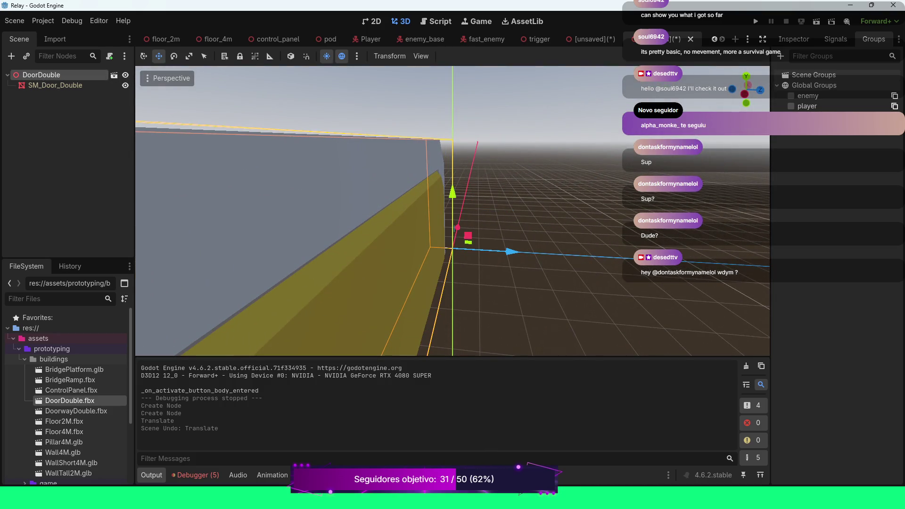
key("ctrl+s")
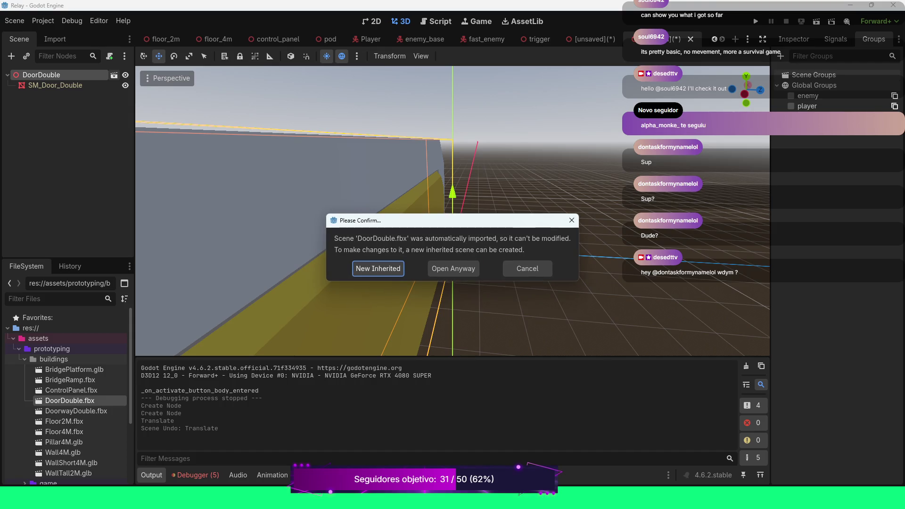
left_click(453, 269)
scroll(452, 210, "down", 3)
left_click_drag(453, 212, 556, 210)
left_click(551, 160)
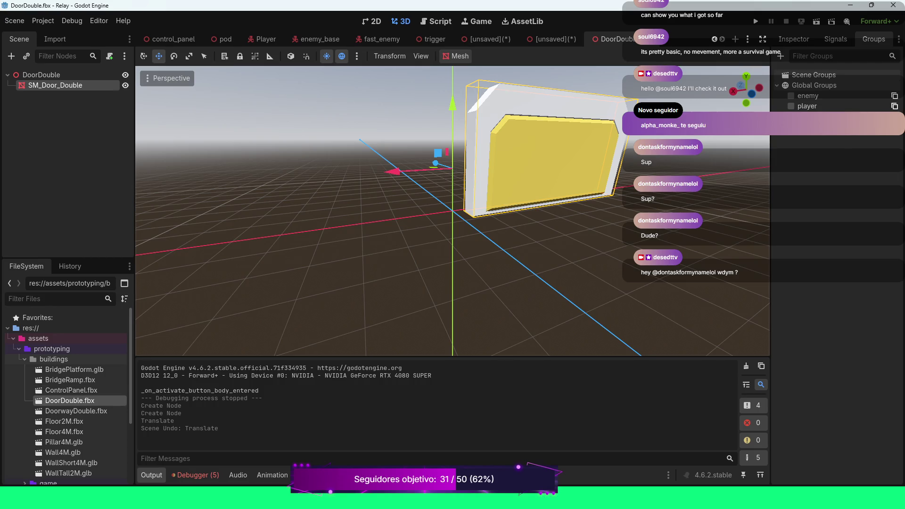
double_click(70, 400)
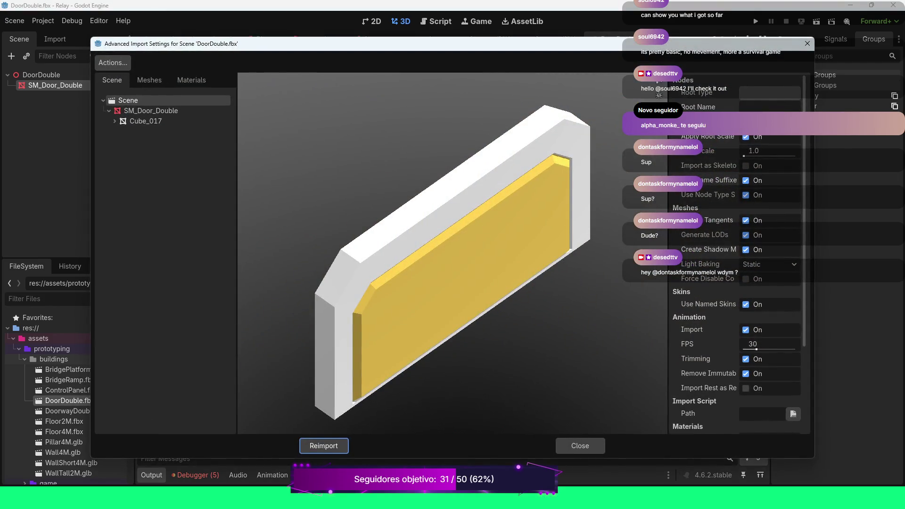
left_click(151, 111)
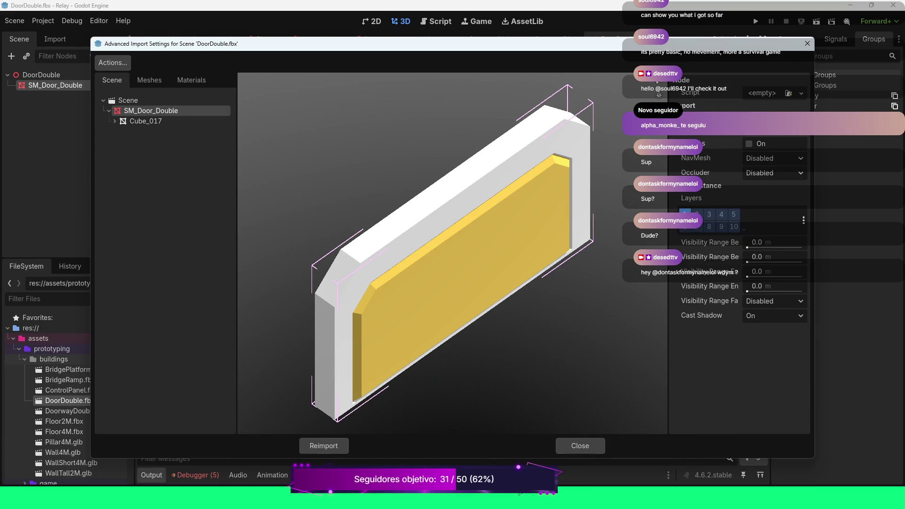
left_click(115, 121)
left_click(115, 120)
left_click(144, 121)
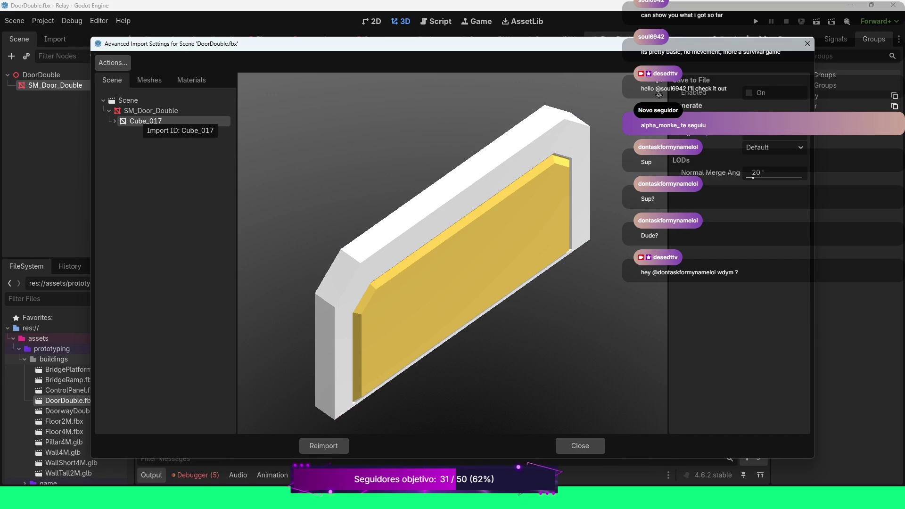
left_click(142, 111)
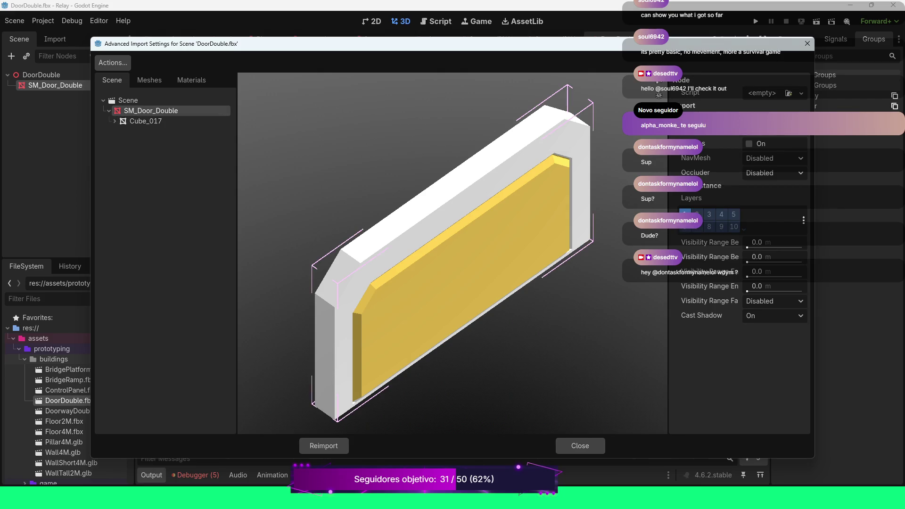
left_click(144, 120)
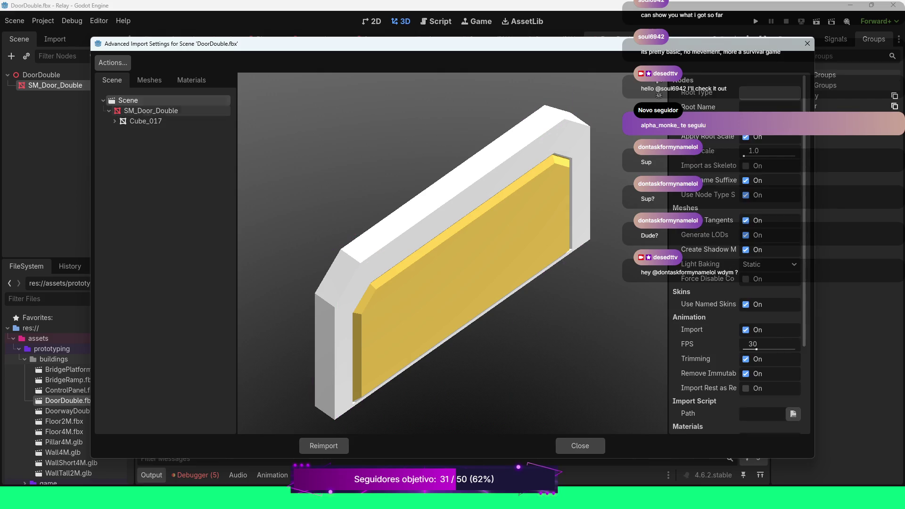
left_click(142, 110)
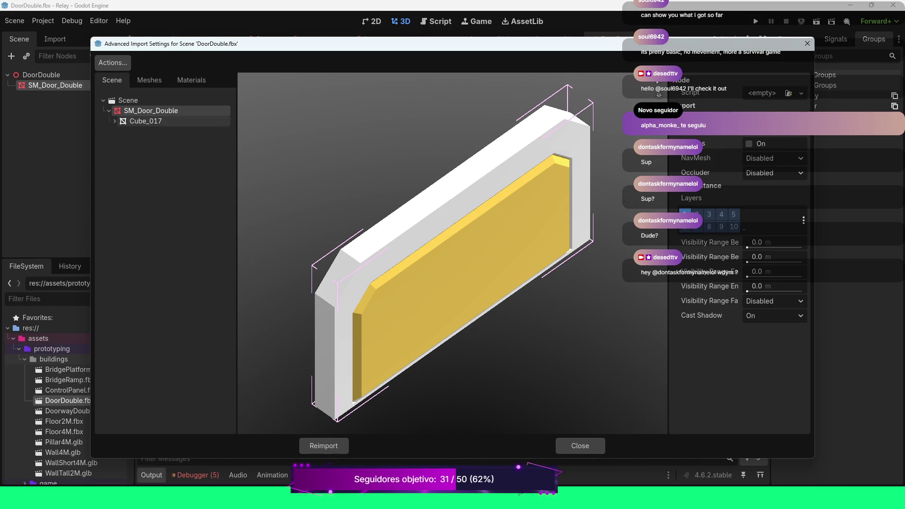
left_click(144, 121)
left_click(127, 110)
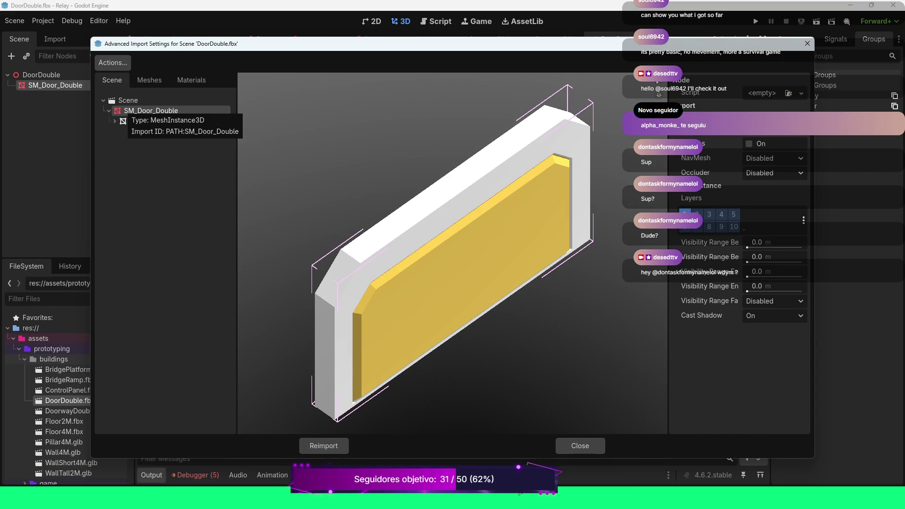
left_click(149, 81)
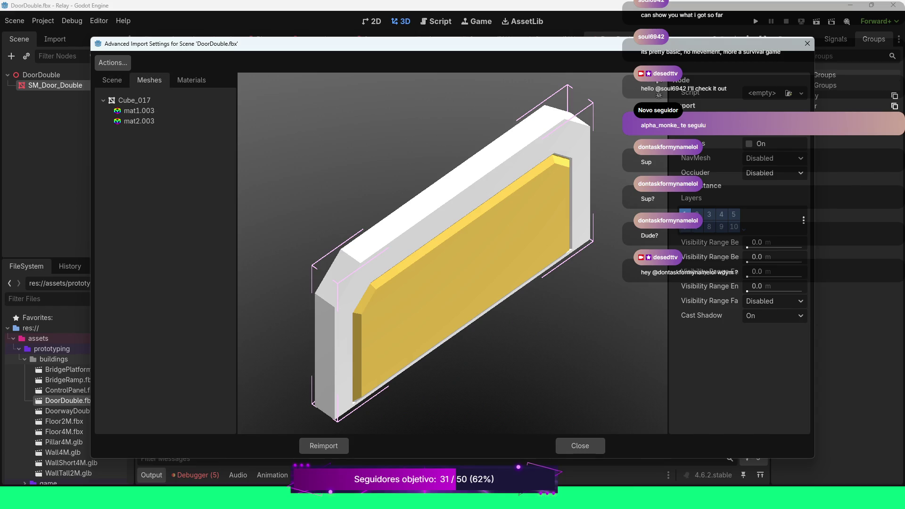
left_click(191, 80)
left_click(149, 80)
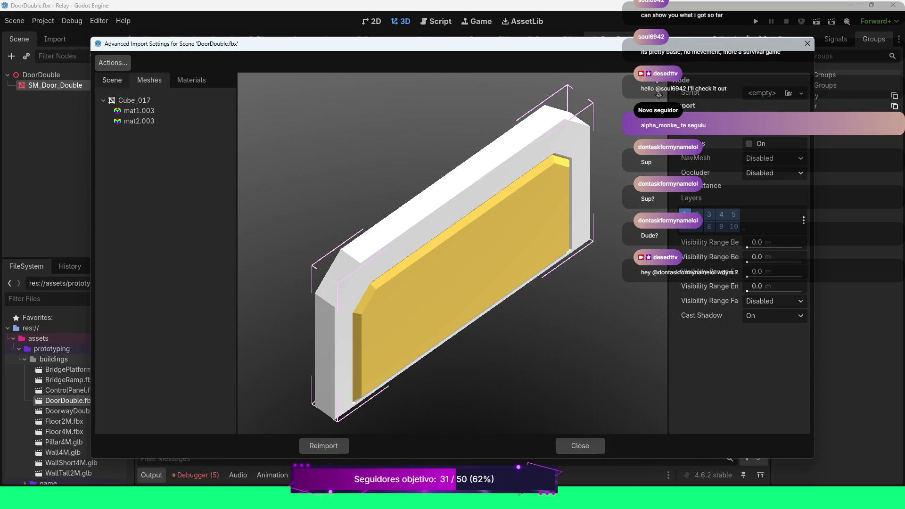
left_click(112, 80)
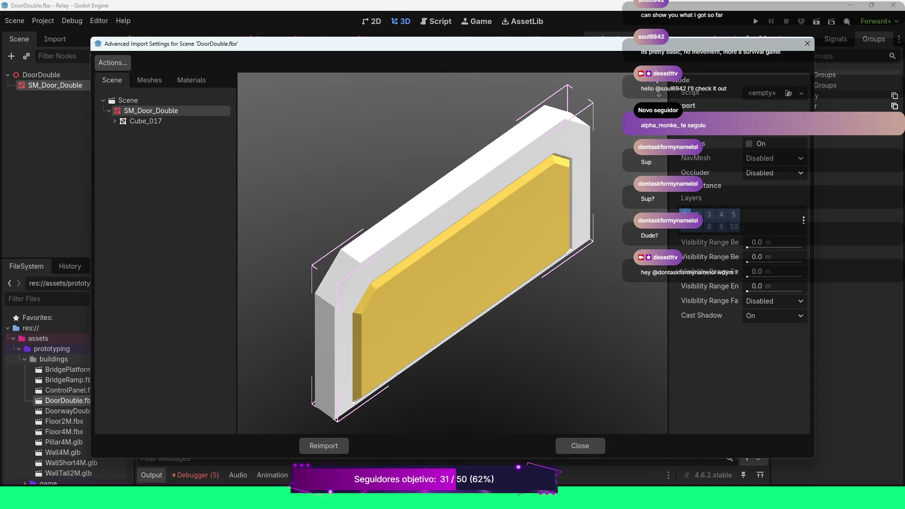
left_click(581, 446)
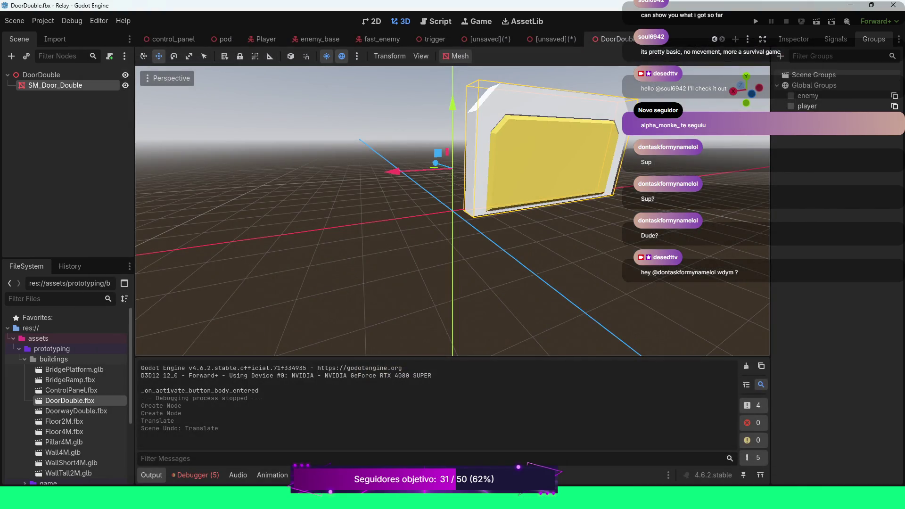
Step: Instance DoorwayDouble.fbx under the DoorDouble root, then select SM_Door_Double
scroll(452, 211, "down", 2)
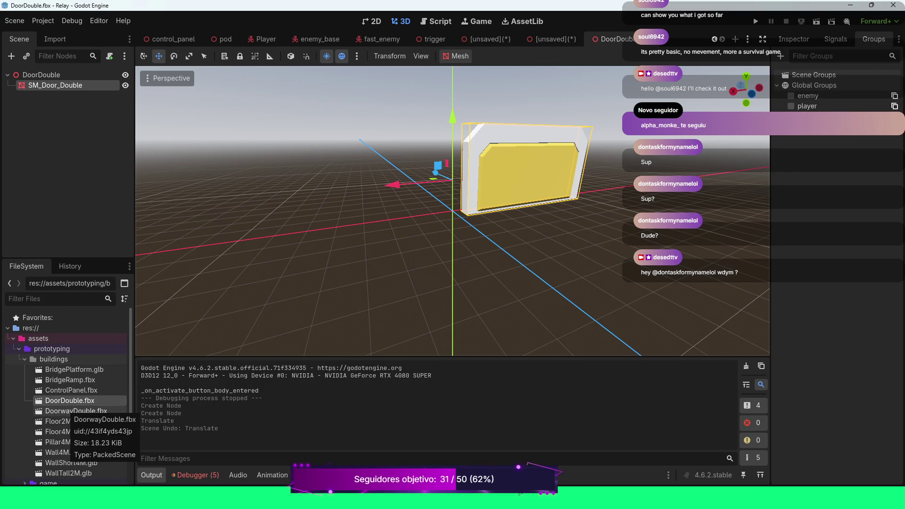
left_click_drag(71, 411, 41, 75)
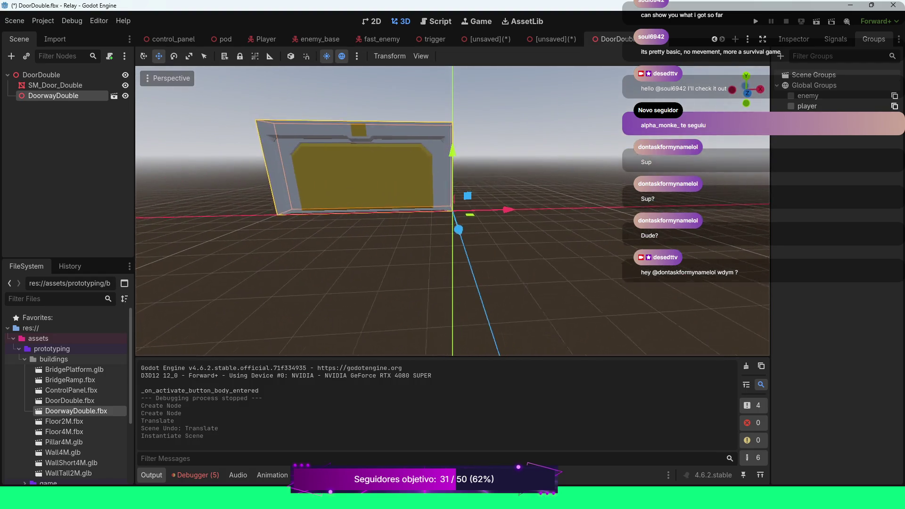
left_click(55, 85)
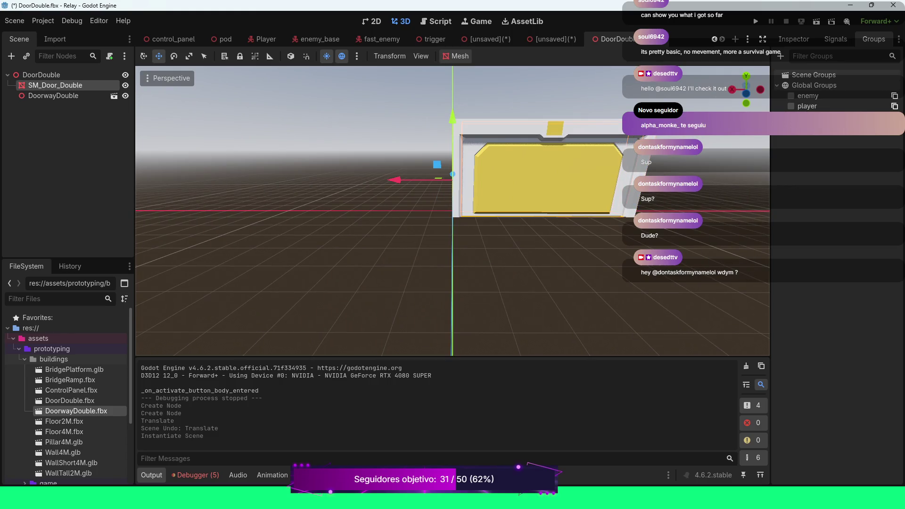
Step: Reset SM_Door_Double's Transform Position Y back to 0 in the Inspector
mouse_move(394, 180)
left_mouse_down()
mouse_move(250, 180)
mouse_move(394, 180)
left_mouse_up()
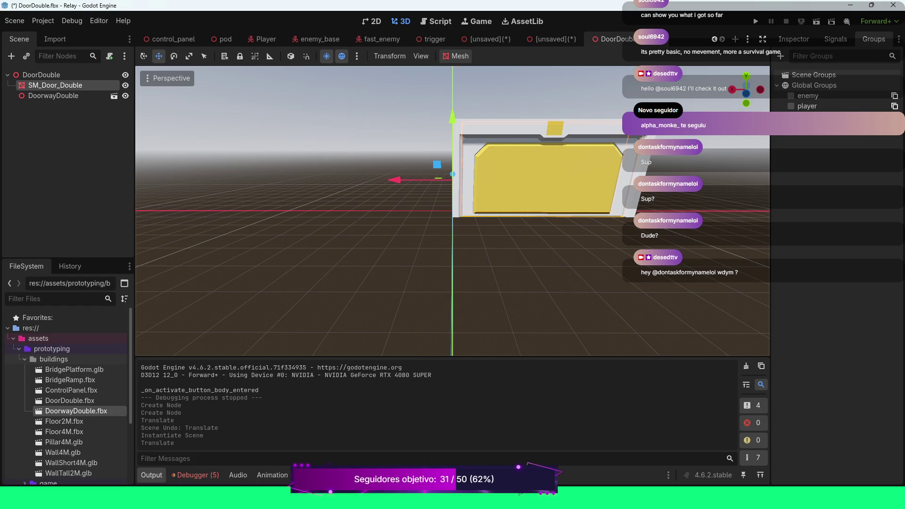
left_click(794, 40)
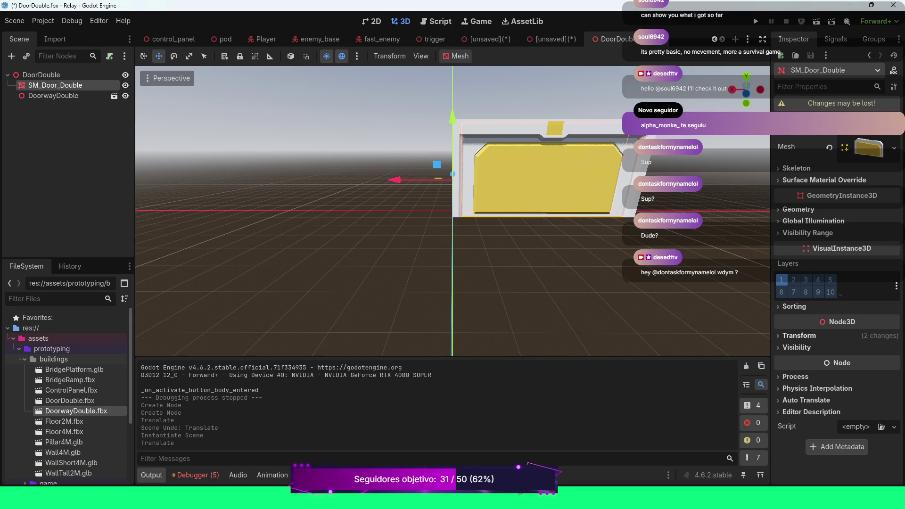
left_click(798, 335)
left_click(888, 349)
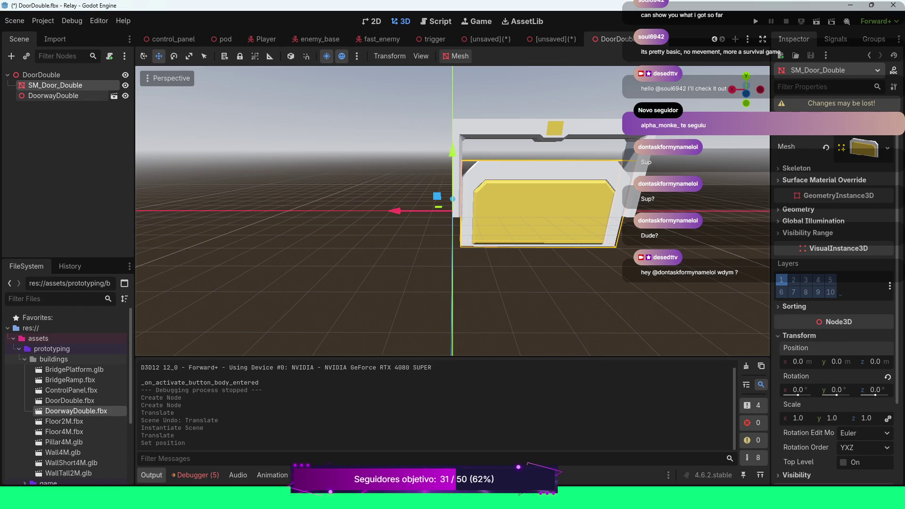
Step: Inspect the DoorwayDouble frame's transform and orbit around the door and frame
left_click(54, 95)
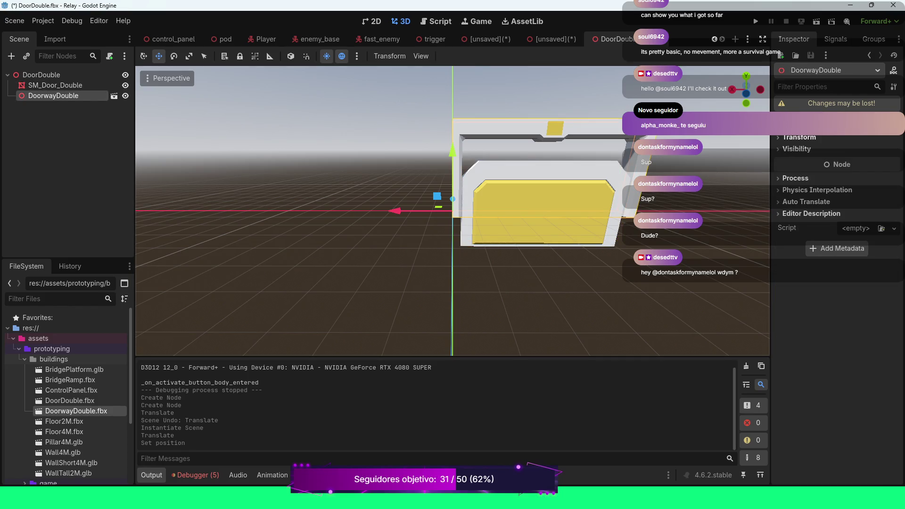
left_click(799, 137)
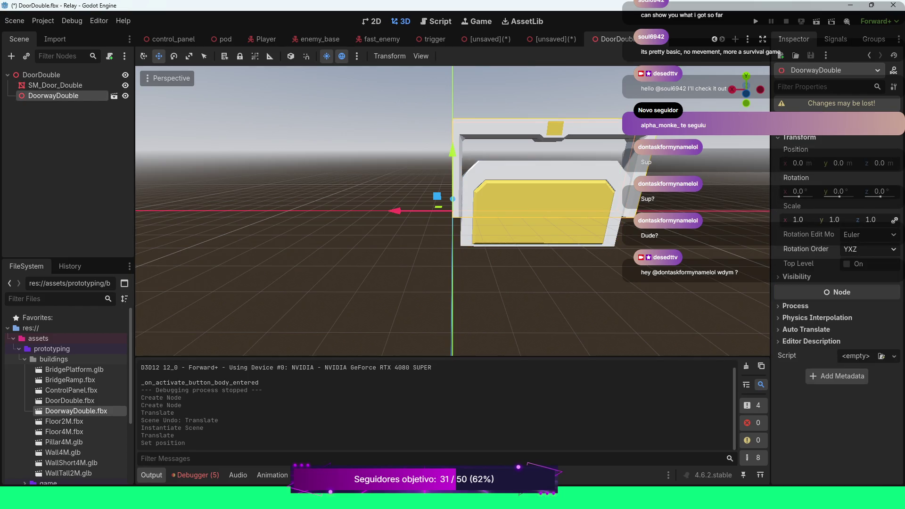
left_click_drag(747, 90, 722, 92)
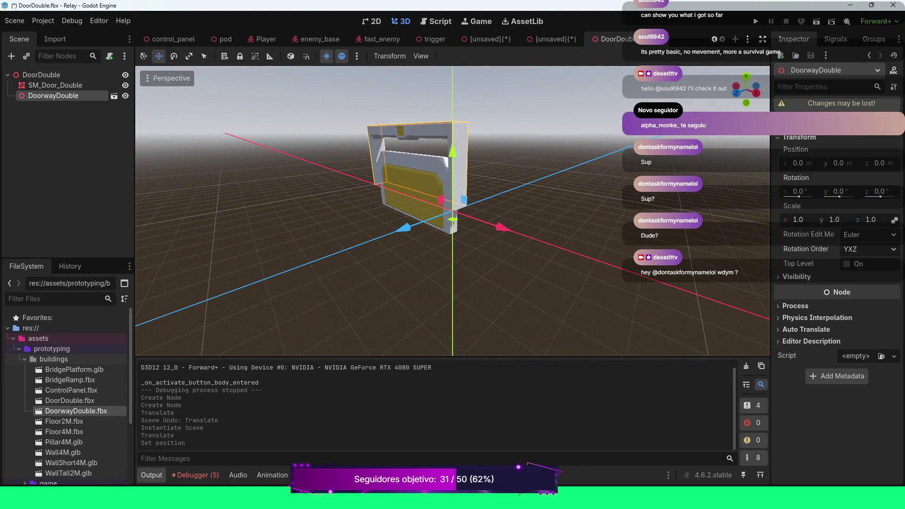
left_click(415, 189)
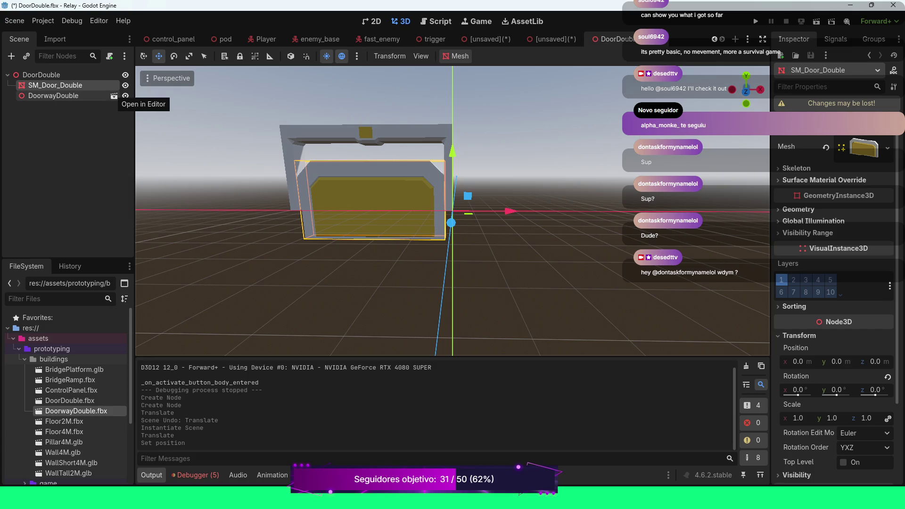
left_click(113, 96)
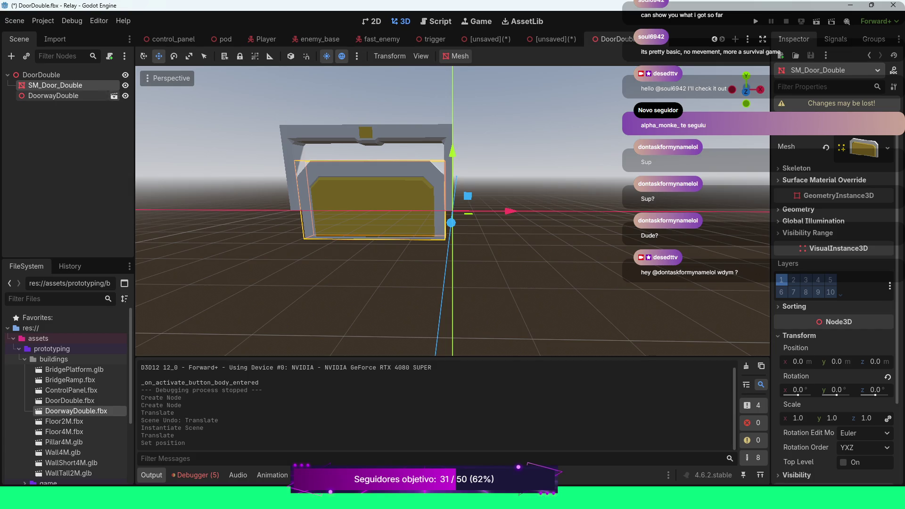
Step: Open the imported DoorwayDouble model anyway and orbit around to inspect it
key("Return")
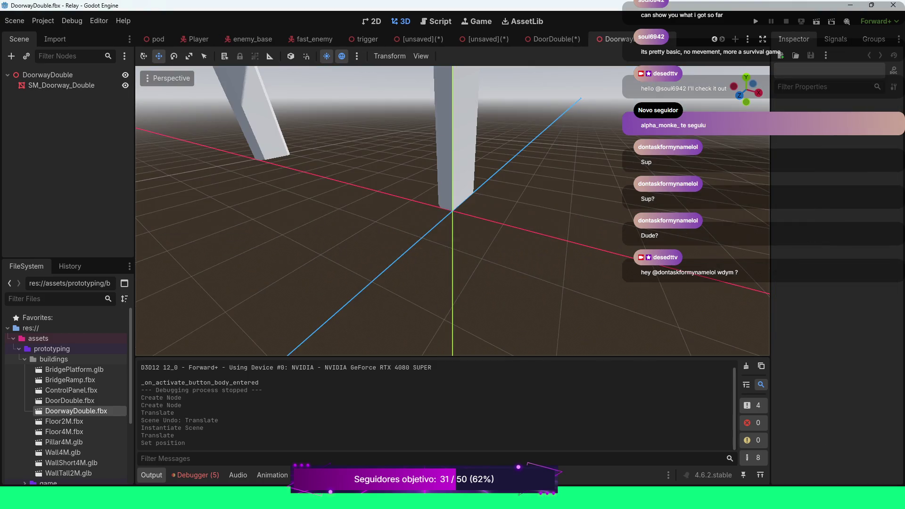
scroll(453, 210, "down", 5)
left_click_drag(453, 211, 226, 177)
left_click(55, 39)
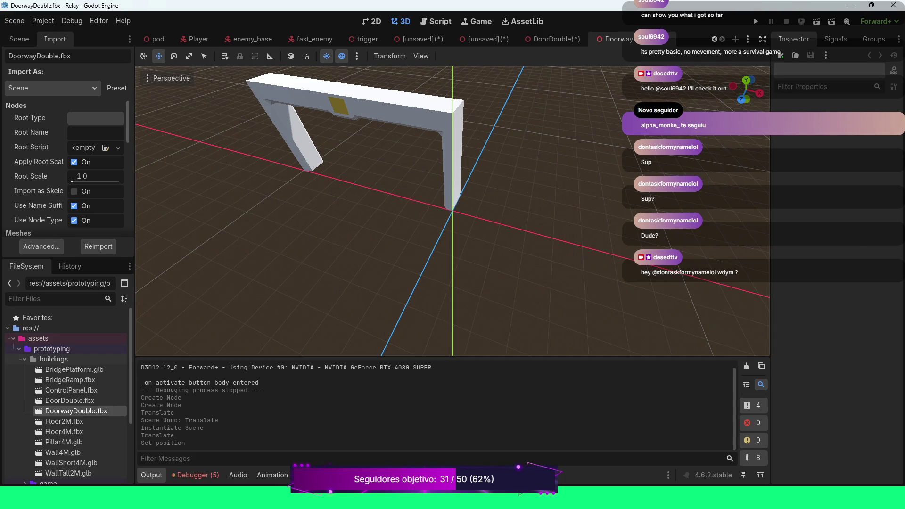
Step: Cycle through the open scene tabs back to DoorDouble and show its node tree
key("ctrl+shift+Tab")
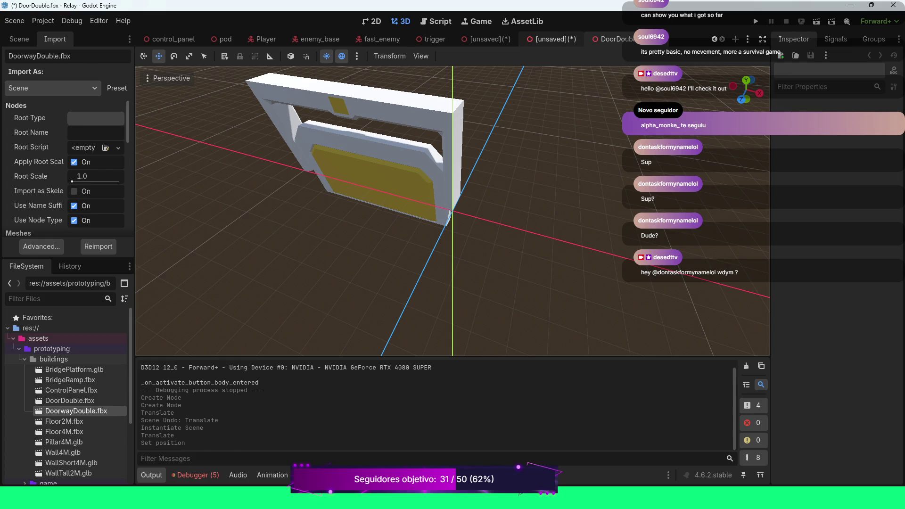
key("ctrl+shift+Tab")
key("ctrl+shift+Tab")
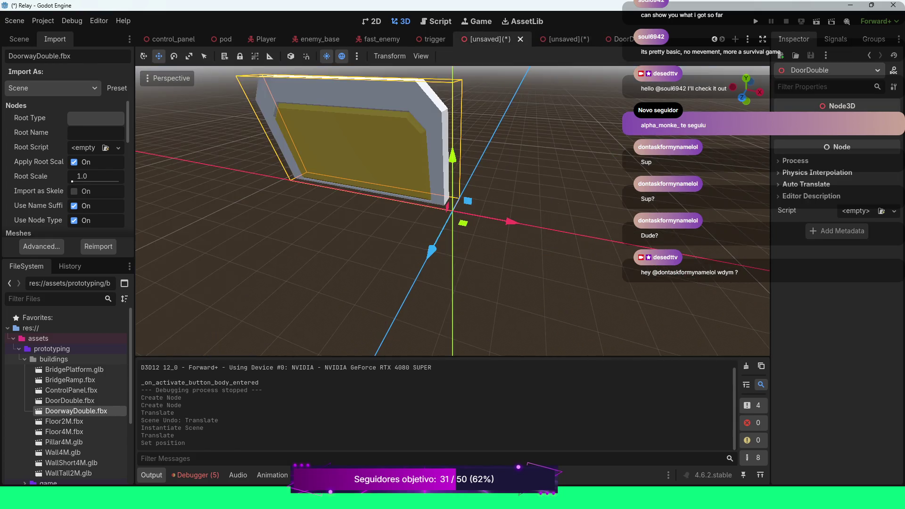
key("ctrl+Tab")
scroll(453, 212, "down", 5)
scroll(453, 213, "up", 2)
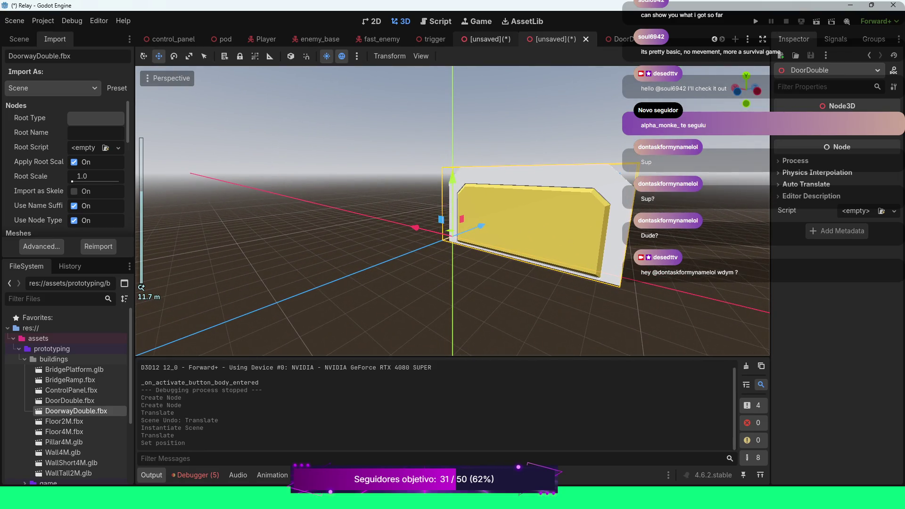
key("ctrl+shift+Tab")
key("ctrl+Tab")
key("ctrl+Tab")
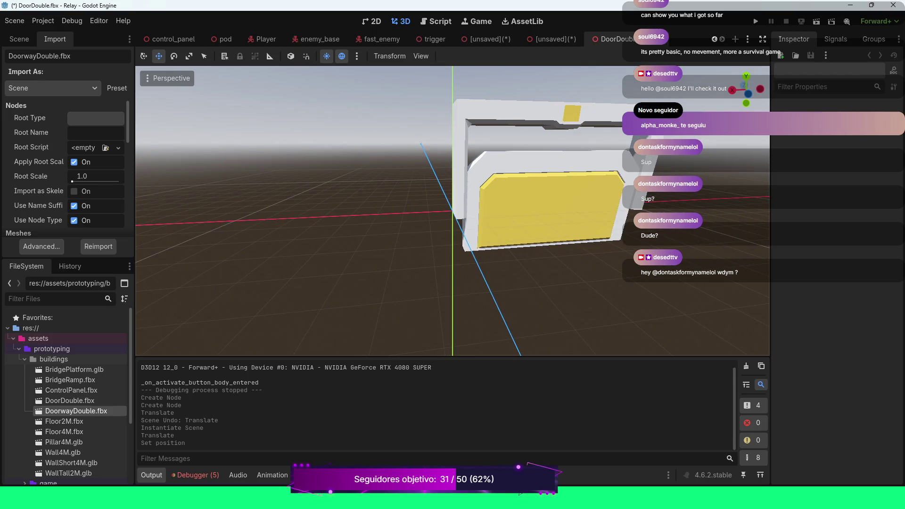
left_click(19, 39)
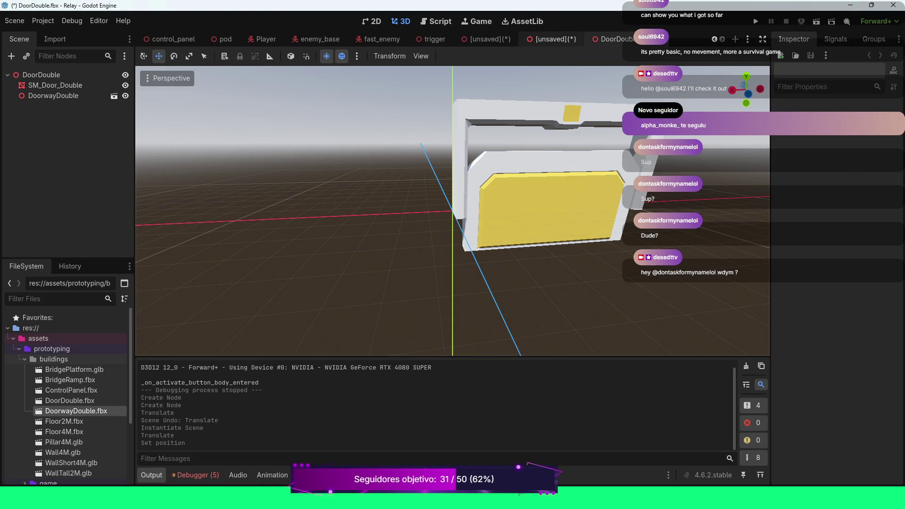
Step: Close both unsaved inherited door scenes with Don't Save and return to the DoorDouble tab
left_click(551, 39)
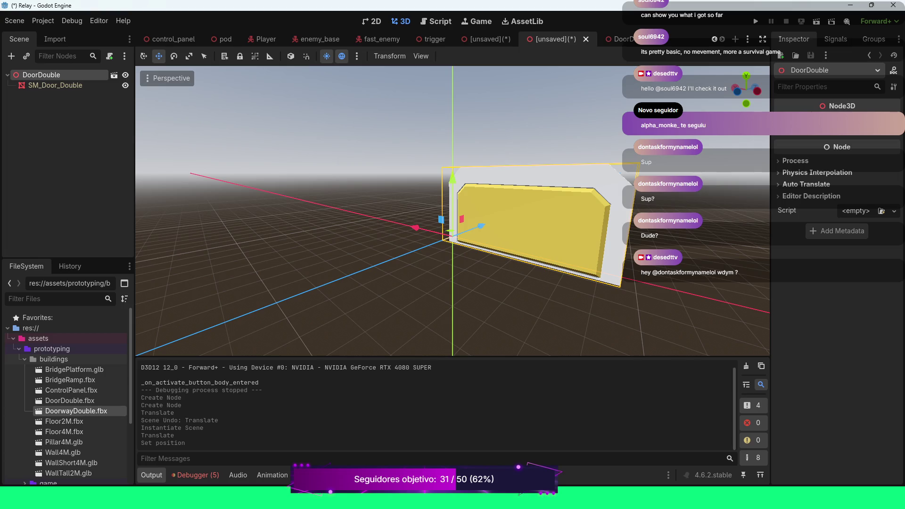
key("ctrl+shift+w")
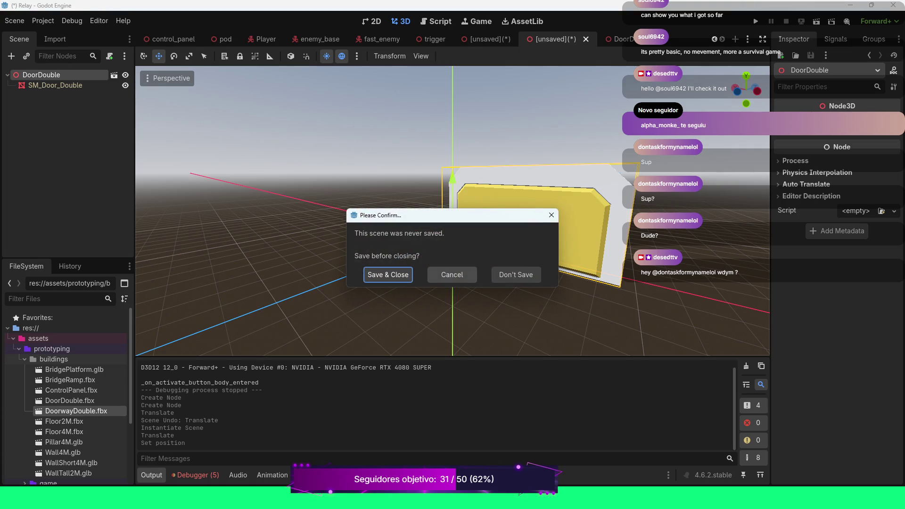
left_click(516, 274)
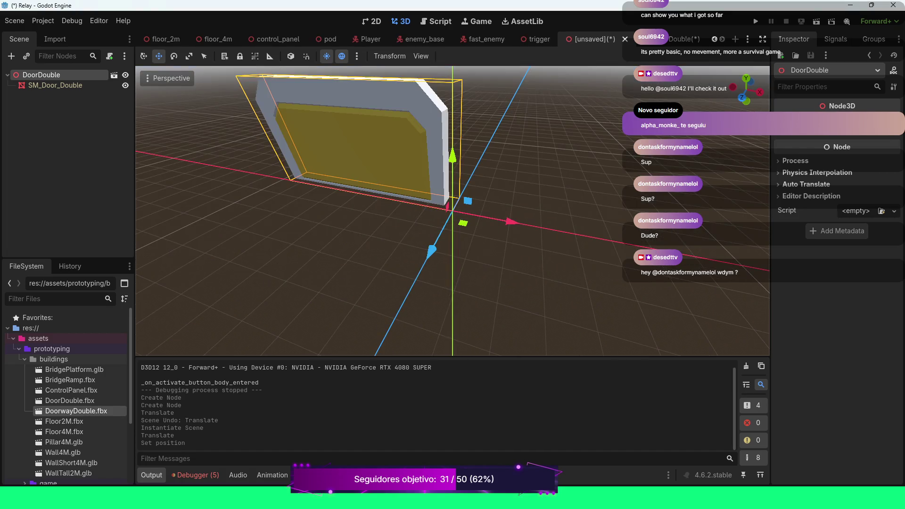
key("ctrl+shift+w")
left_click(516, 274)
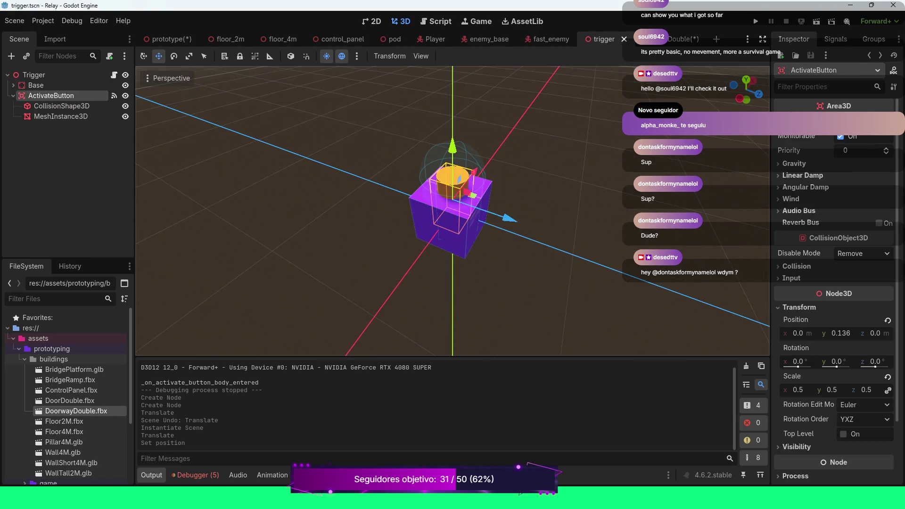
left_click(679, 39)
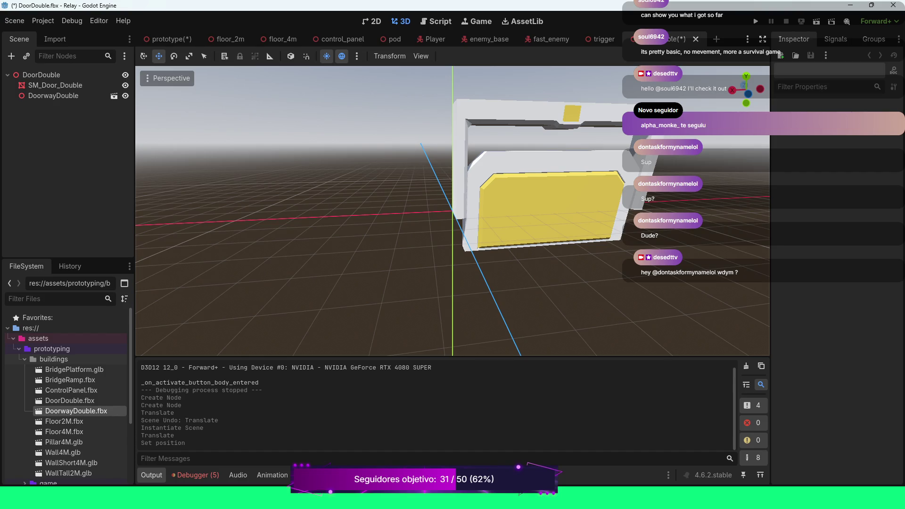
Step: Select SM_Door_Double and step its Position Y through 0.5 and 1 to a final 1.5
scroll(452, 211, "down", 3)
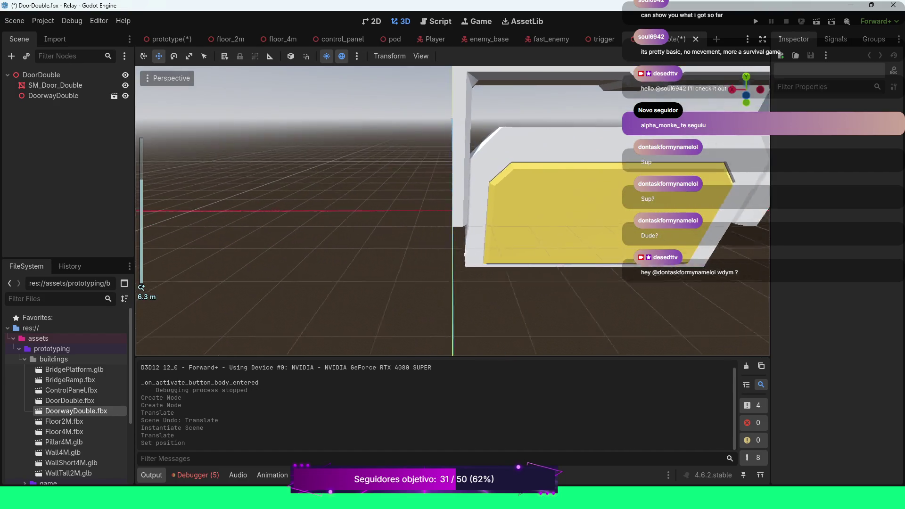
left_click_drag(453, 211, 382, 217)
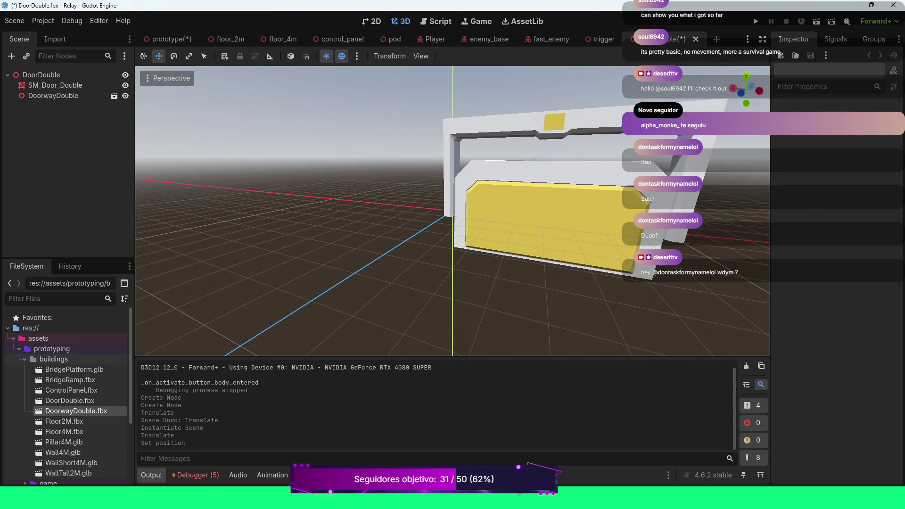
left_click(519, 222)
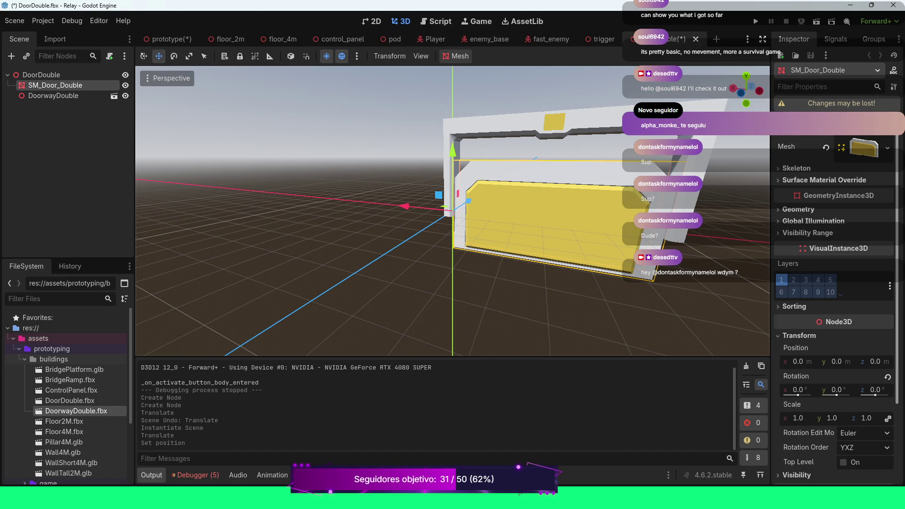
left_click(835, 362)
type(".5")
key("Return")
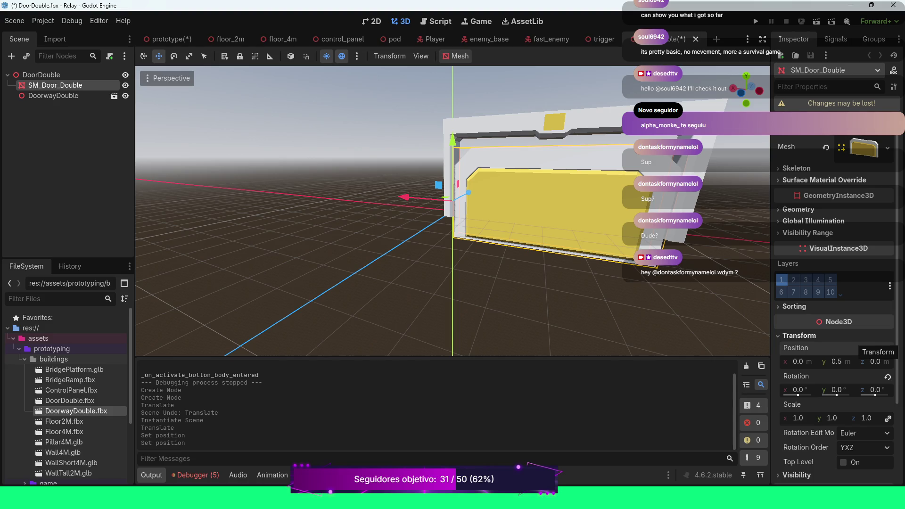
left_click(837, 362)
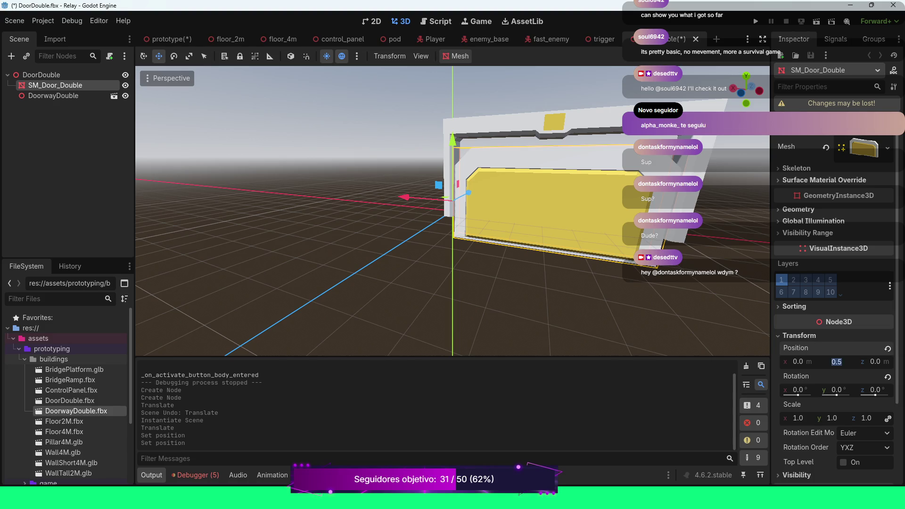
type("1")
key("Return")
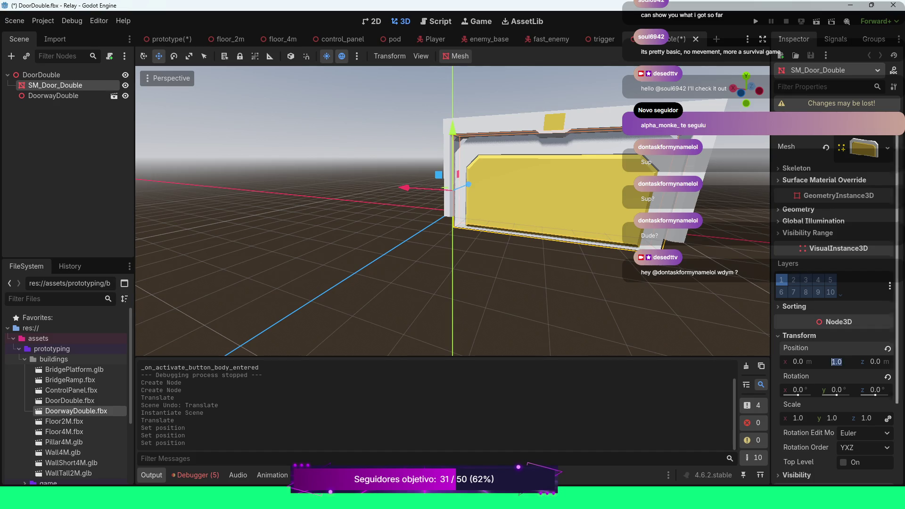
left_click(835, 362)
type("1")
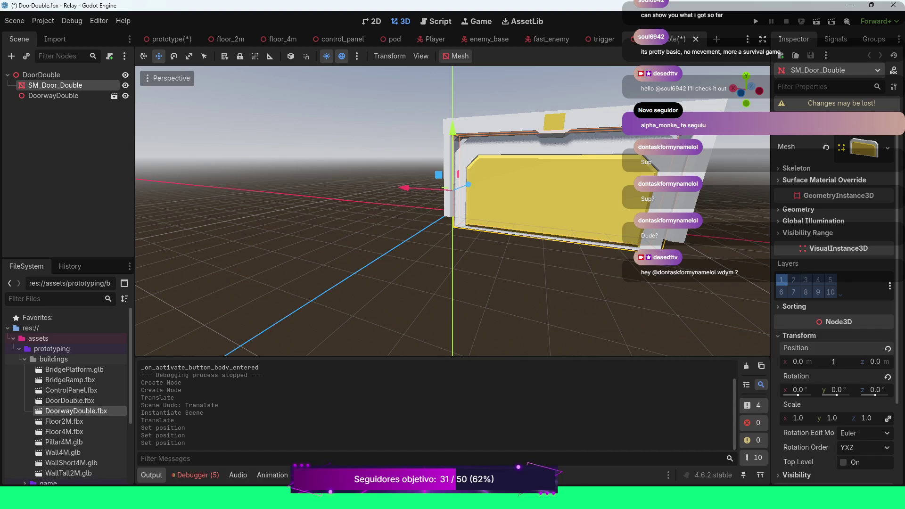
type(".5")
key("Return")
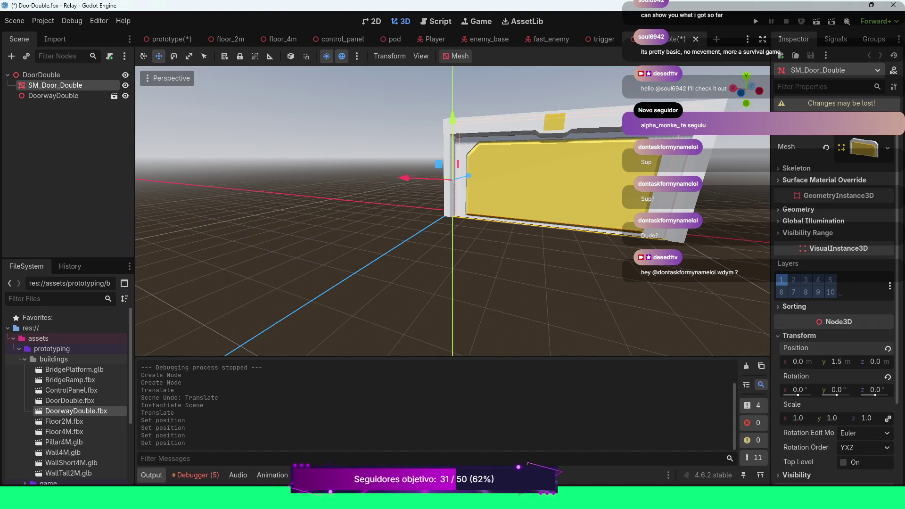